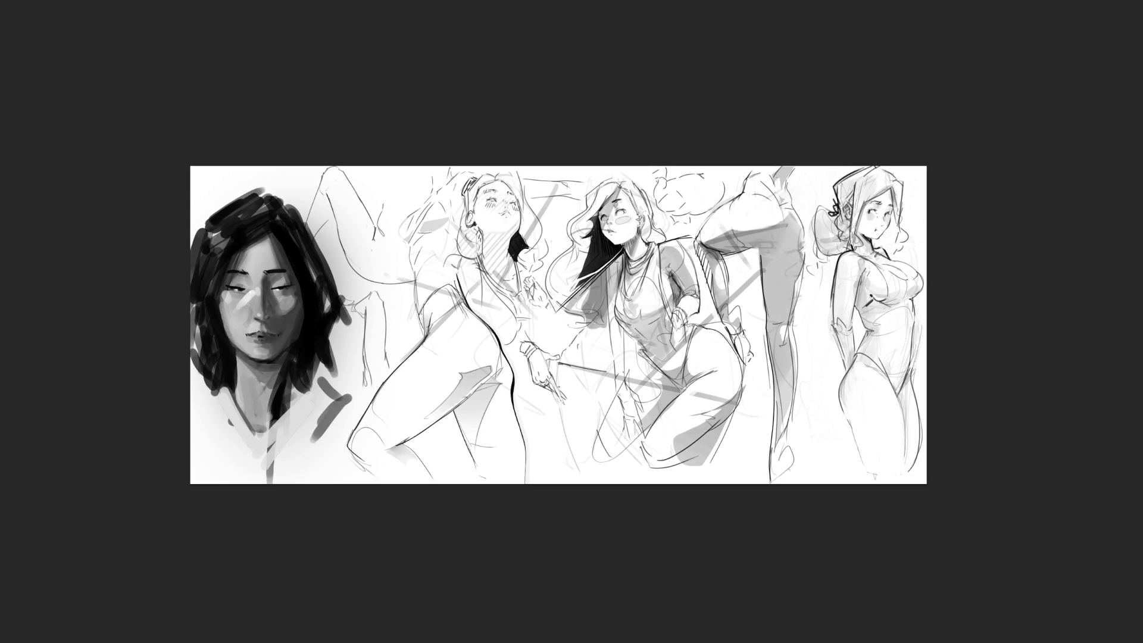
Step: Erase the grey shading between the head and the second figure, and fill the collar white
mouse_move(300, 205)
mouse_down()
mouse_move(266, 141)
mouse_move(300, 202)
mouse_up()
key(Delete)
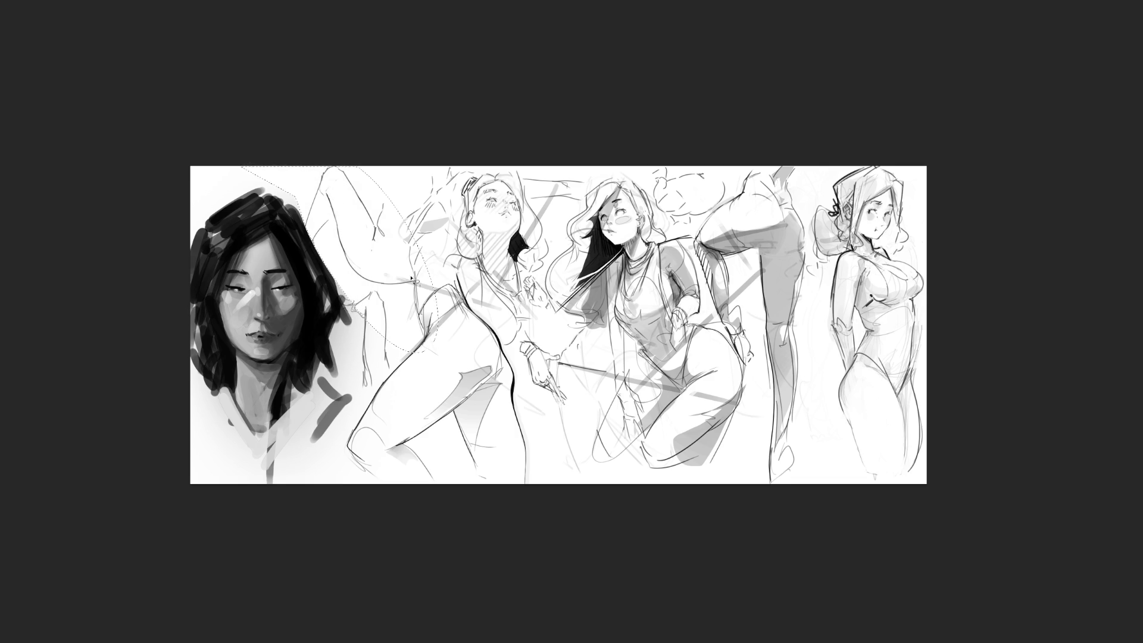
mouse_move(344, 319)
mouse_down()
mouse_move(341, 378)
mouse_move(296, 403)
mouse_move(335, 394)
mouse_move(289, 465)
mouse_move(280, 421)
mouse_move(262, 444)
mouse_move(229, 396)
mouse_move(212, 444)
mouse_move(280, 455)
mouse_up()
key(alt+BackSpace)
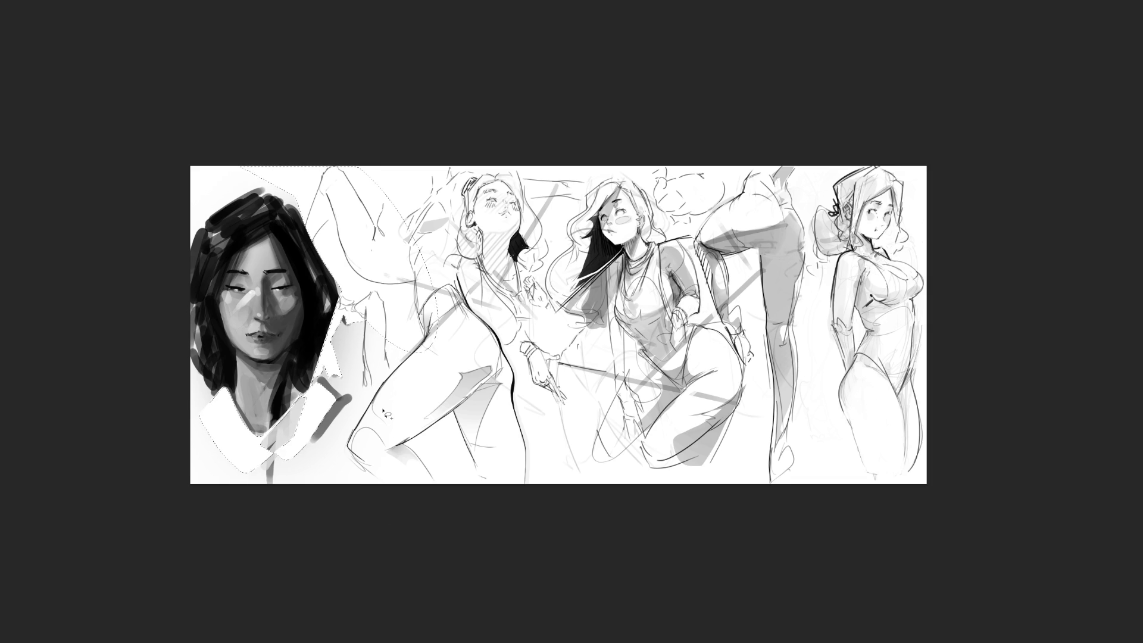
Step: Clear the strokes around the collar, lower leg and bottom edge to white
mouse_move(404, 318)
mouse_down()
mouse_move(385, 298)
mouse_move(343, 325)
mouse_up()
mouse_move(328, 385)
mouse_down()
mouse_move(315, 456)
mouse_move(465, 309)
mouse_move(417, 303)
mouse_up()
key(Delete)
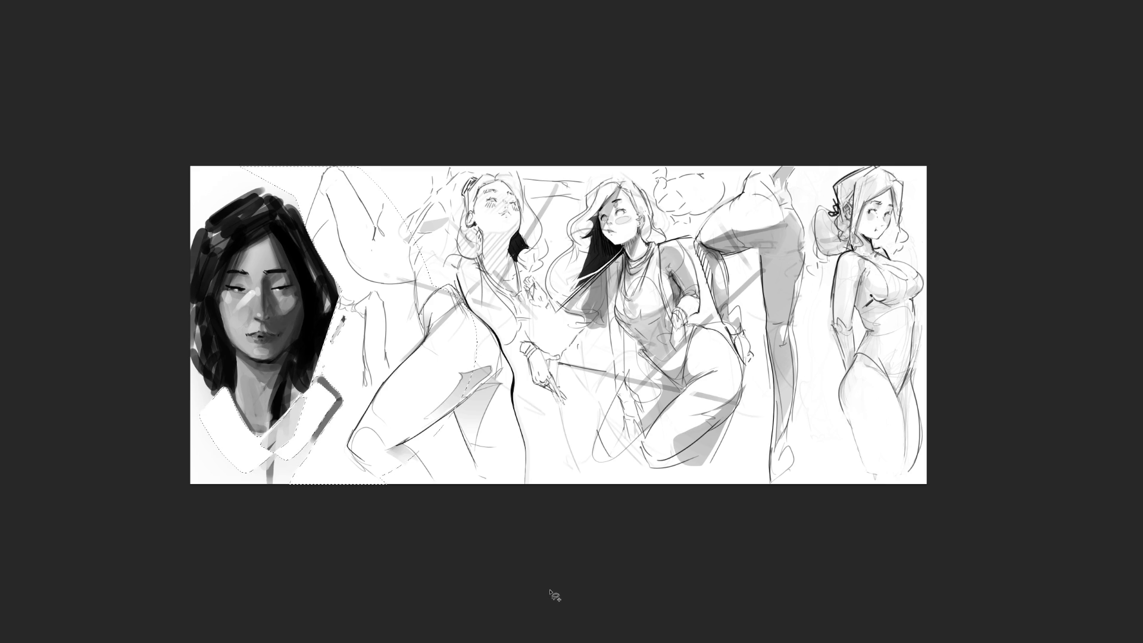
key(ctrl+d)
Step: Remove the dark stroke along the collar edge beside the portrait
mouse_move(343, 403)
mouse_down()
mouse_move(322, 438)
mouse_move(365, 390)
mouse_move(325, 365)
mouse_up()
key(Delete)
key(ctrl+d)
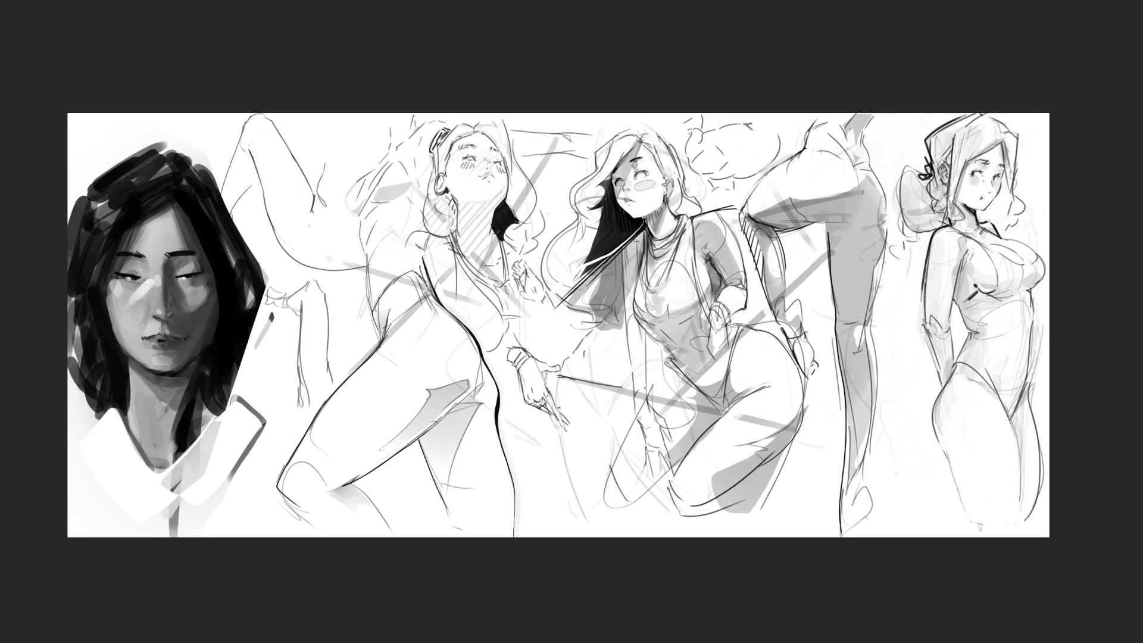
Step: Extend the canvas with blank space on the left
key(ctrl+t)
mouse_move(54, 292)
mouse_down()
mouse_move(64, 335)
mouse_move(388, 249)
mouse_up()
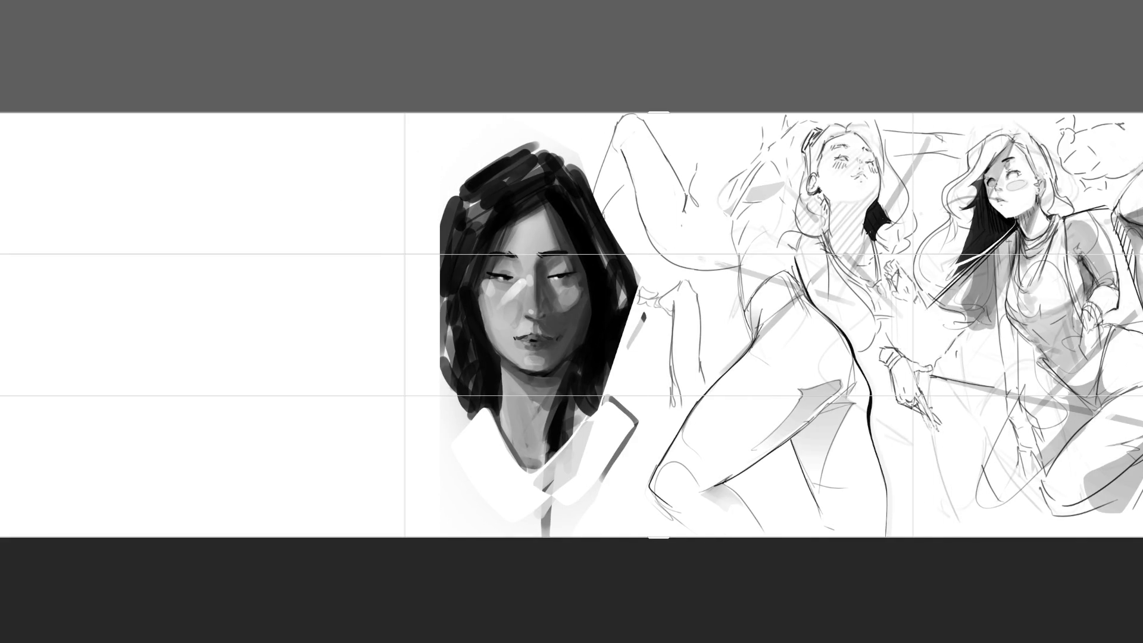
key(Return)
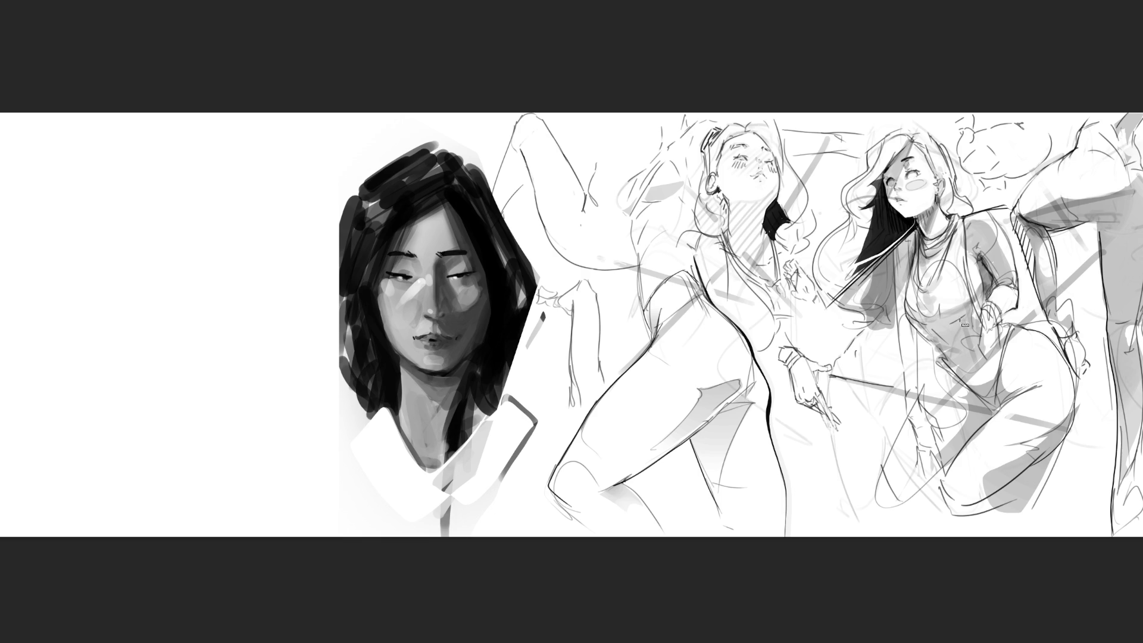
Step: Move the portrait to the far left edge of the widened canvas
drag(336, 113, 636, 536)
drag(514, 333, 140, 332)
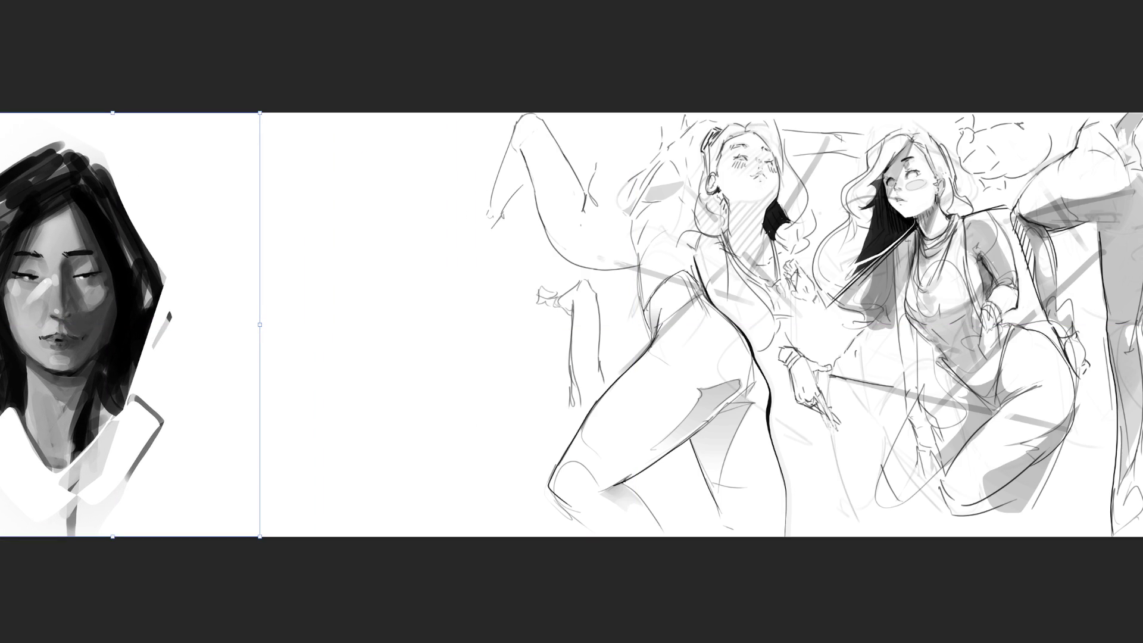
scroll(89, 311, up, 5)
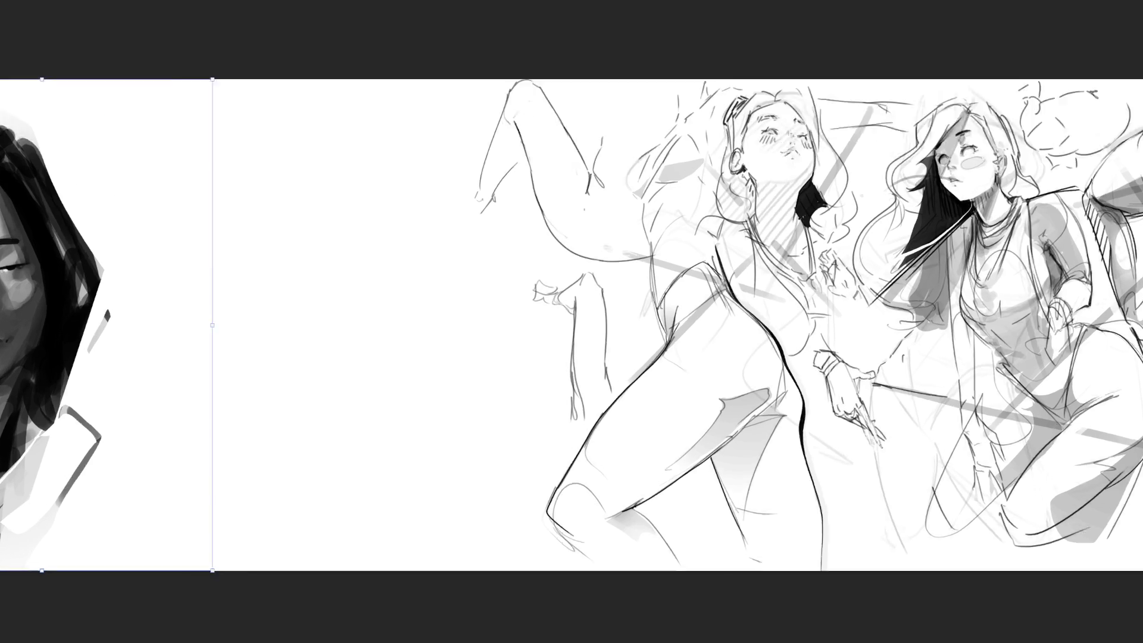
scroll(572, 321, right, 5)
scroll(572, 321, down, 1)
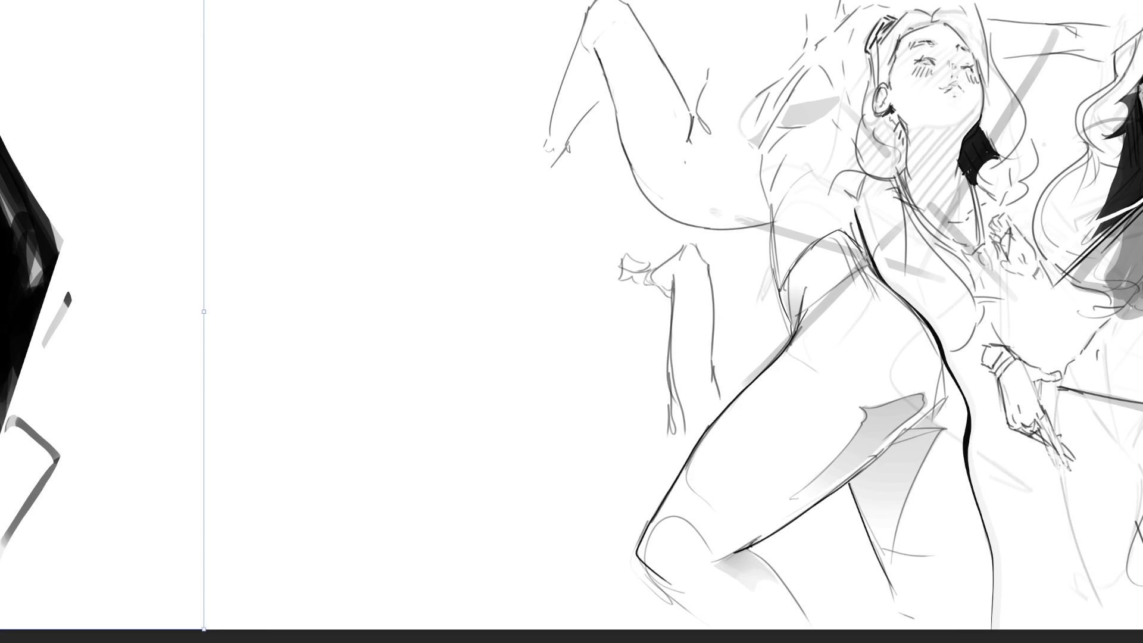
key(c)
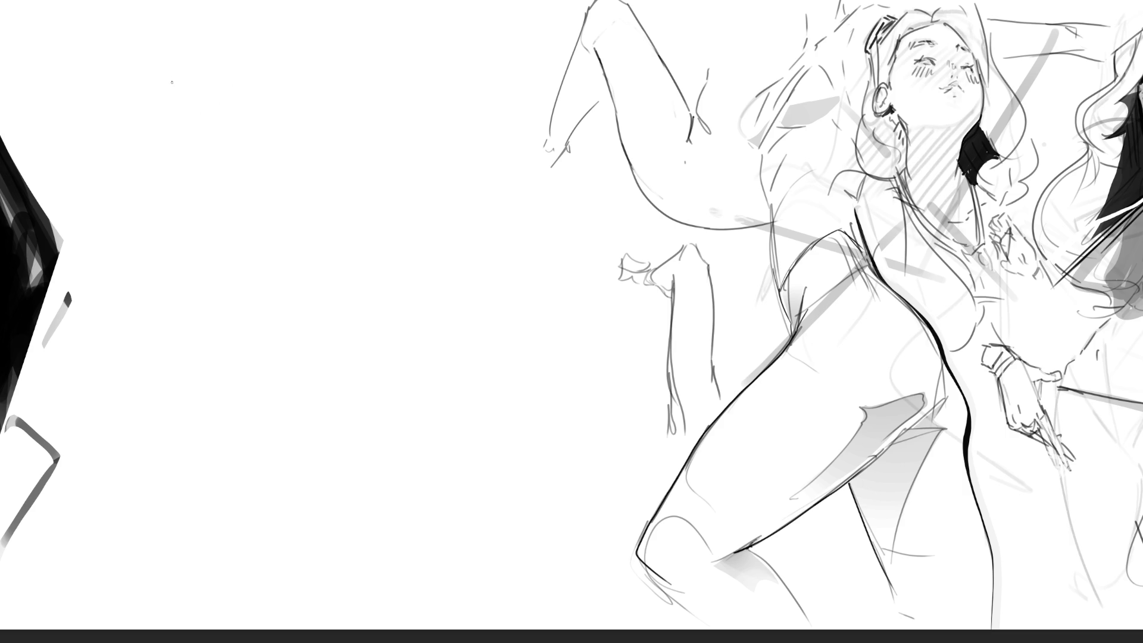
Step: Sketch a draped sleeve shape with folds, a cuff and a long diagonal below
mouse_move(147, 84)
mouse_down()
mouse_move(153, 122)
mouse_move(166, 58)
mouse_move(194, 150)
mouse_up()
drag(144, 80, 152, 149)
drag(152, 149, 172, 171)
mouse_move(190, 125)
mouse_down()
mouse_move(199, 171)
mouse_move(189, 173)
mouse_up()
mouse_move(140, 84)
mouse_down()
mouse_move(149, 168)
mouse_move(138, 200)
mouse_move(201, 169)
mouse_move(207, 274)
mouse_up()
mouse_move(134, 185)
mouse_down()
mouse_move(122, 274)
mouse_move(149, 251)
mouse_up()
drag(161, 228, 191, 312)
mouse_move(195, 177)
mouse_down()
mouse_move(203, 274)
mouse_move(192, 300)
mouse_move(224, 286)
mouse_up()
drag(208, 192, 226, 368)
drag(199, 276, 251, 421)
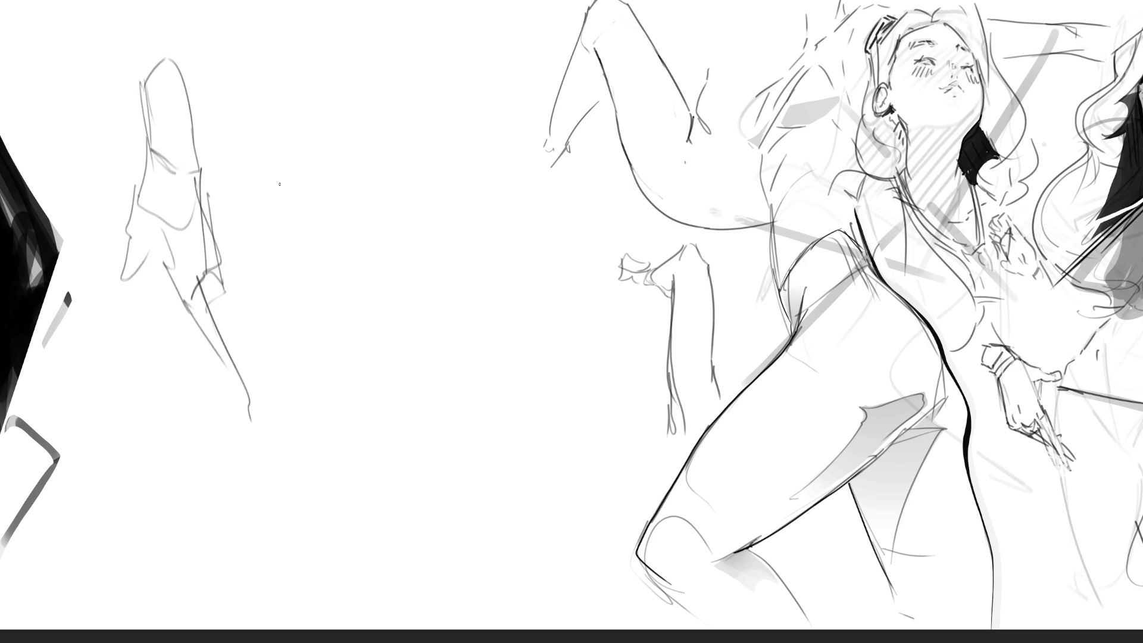
Step: Sketch a foot study with toes, sole and heel, plus a ground line beside it
mouse_move(273, 198)
mouse_down()
mouse_move(282, 244)
mouse_move(332, 179)
mouse_move(305, 335)
mouse_move(320, 233)
mouse_up()
drag(320, 233, 328, 355)
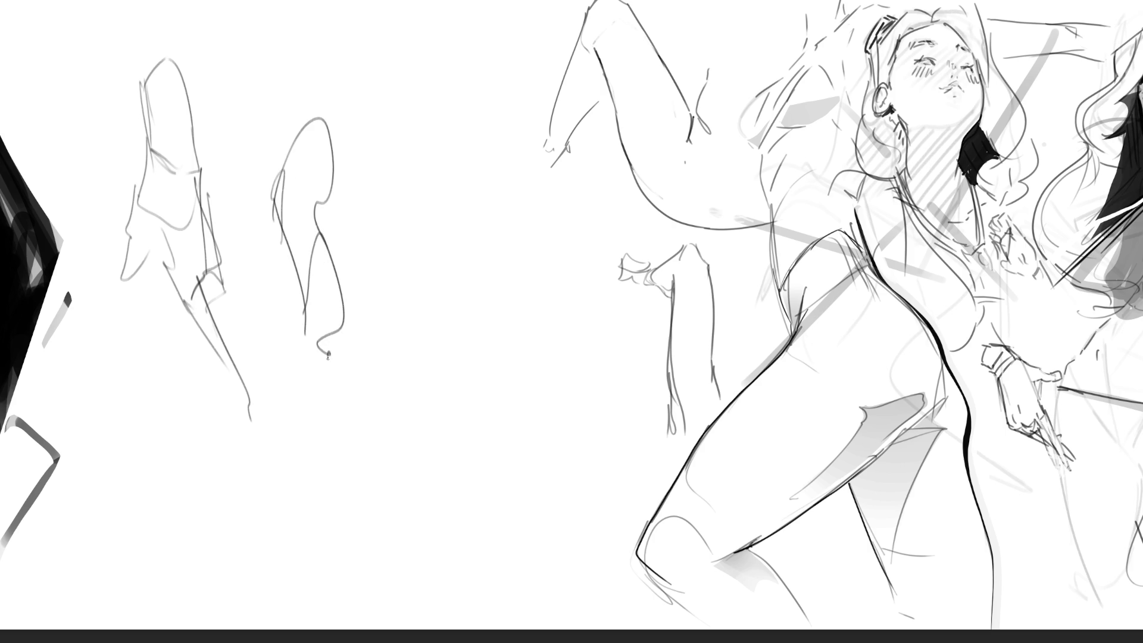
mouse_move(327, 87)
mouse_down()
mouse_move(325, 117)
mouse_move(356, 122)
mouse_move(315, 86)
mouse_move(326, 101)
mouse_move(304, 119)
mouse_move(304, 92)
mouse_move(293, 135)
mouse_up()
drag(288, 127, 284, 147)
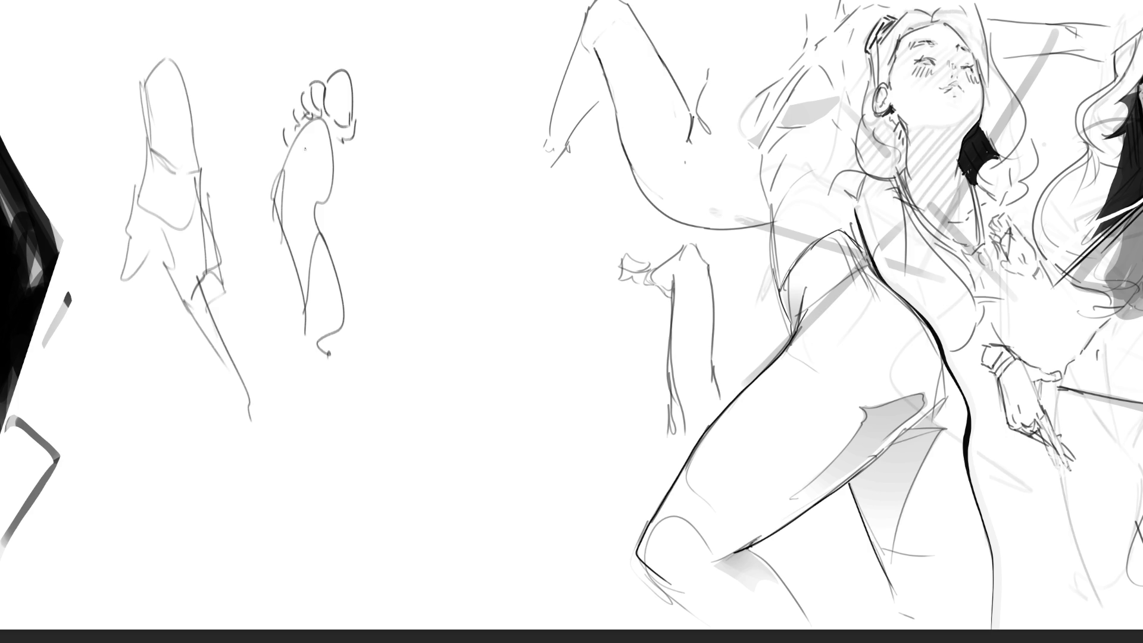
drag(351, 122, 334, 246)
mouse_move(352, 207)
mouse_down()
mouse_move(363, 262)
mouse_move(416, 323)
mouse_up()
mouse_move(305, 314)
mouse_down()
mouse_move(351, 393)
mouse_move(422, 371)
mouse_up()
drag(421, 325, 454, 326)
drag(393, 274, 544, 303)
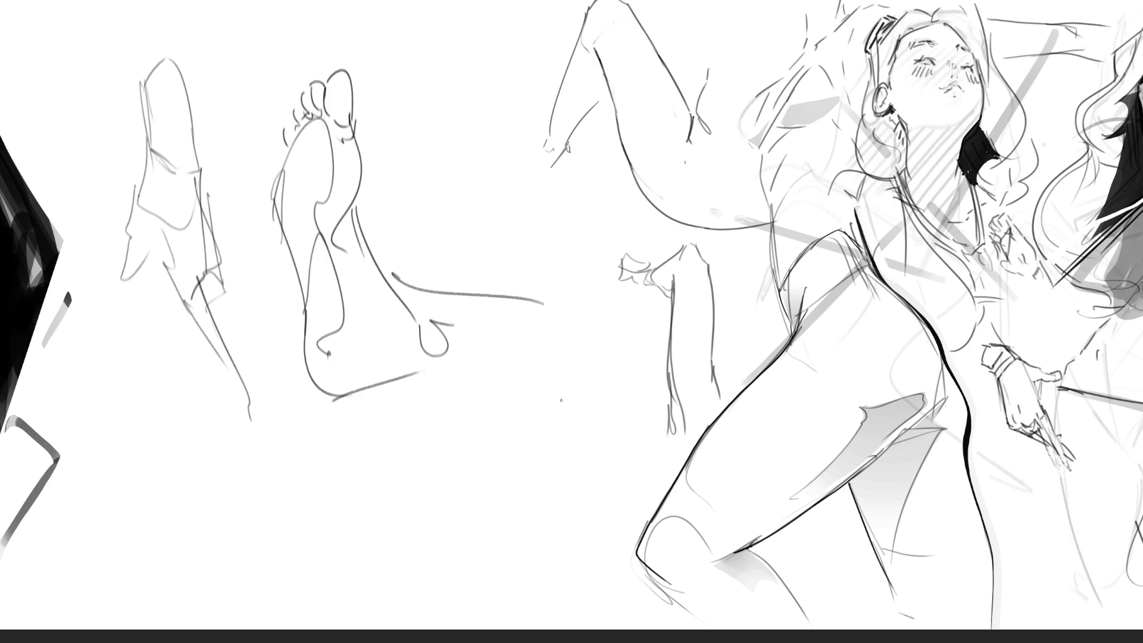
Step: Refine the sleeve study with more folds and reworked lower edges
drag(216, 258, 225, 328)
drag(171, 289, 202, 361)
mouse_move(181, 321)
mouse_down()
mouse_move(197, 386)
mouse_move(214, 384)
mouse_up()
drag(211, 324, 229, 424)
drag(217, 412, 242, 388)
drag(243, 314, 224, 358)
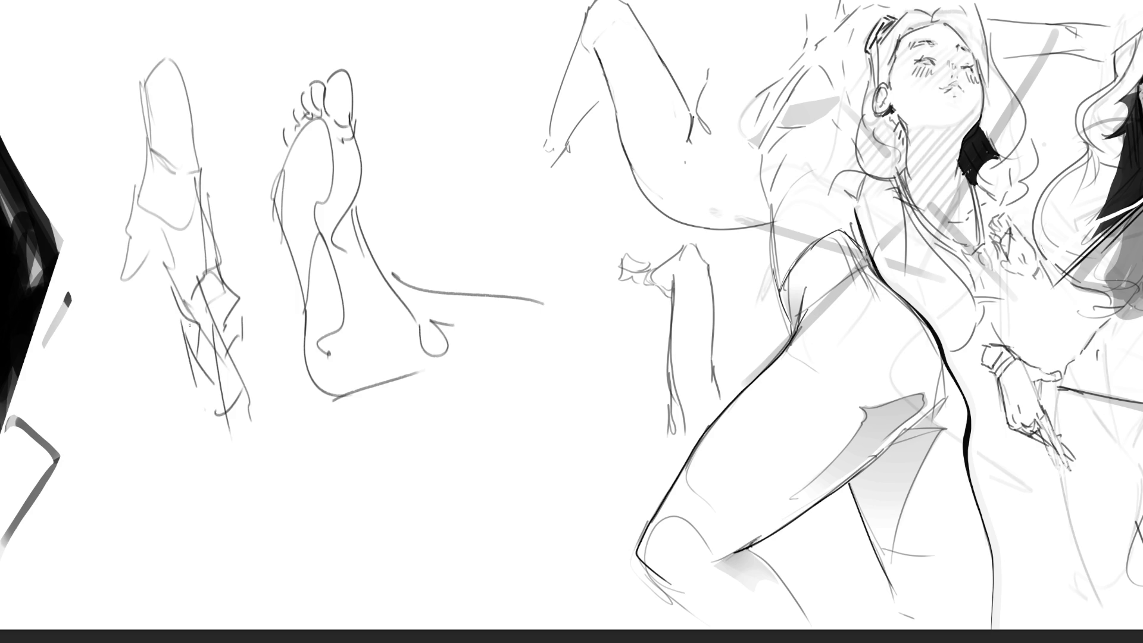
mouse_move(139, 198)
mouse_down()
mouse_move(129, 287)
mouse_move(140, 305)
mouse_up()
drag(128, 313, 150, 290)
drag(158, 240, 148, 323)
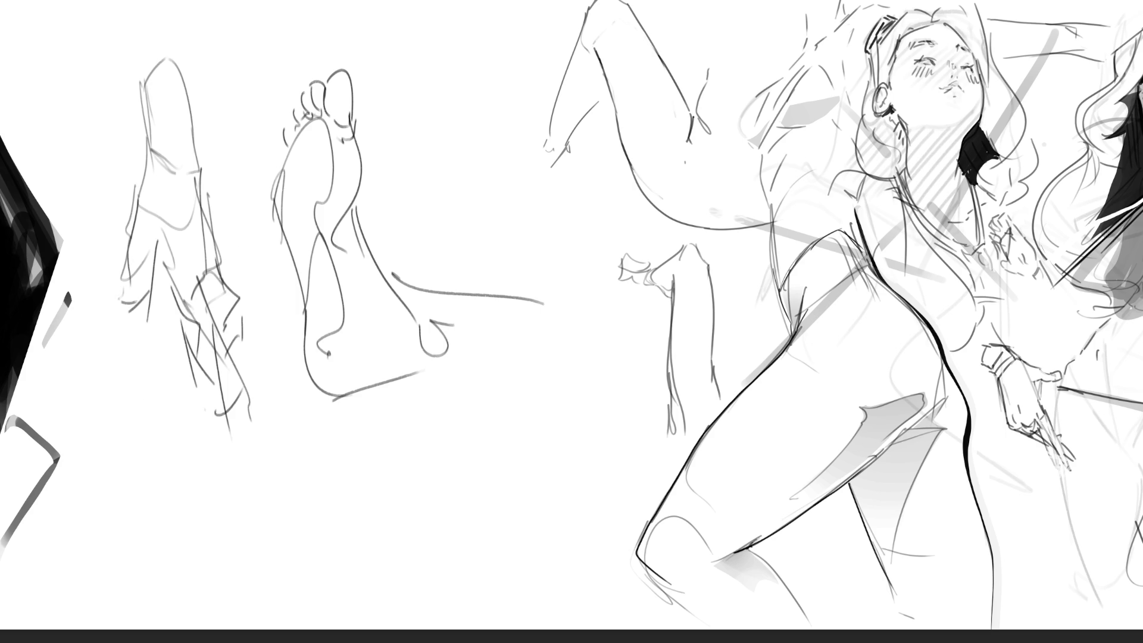
drag(208, 199, 229, 276)
drag(248, 337, 241, 361)
Step: Sketch a bent leg with a long contour and hooked foot at the top
mouse_move(445, 69)
mouse_down()
mouse_move(427, 138)
mouse_move(468, 109)
mouse_move(475, 35)
mouse_move(474, 113)
mouse_up()
drag(470, 108, 468, 129)
drag(492, 86, 442, 265)
drag(443, 70, 432, 262)
mouse_move(480, 34)
mouse_down()
mouse_move(516, 29)
mouse_move(516, 114)
mouse_move(526, 117)
mouse_up()
drag(539, 33, 548, 80)
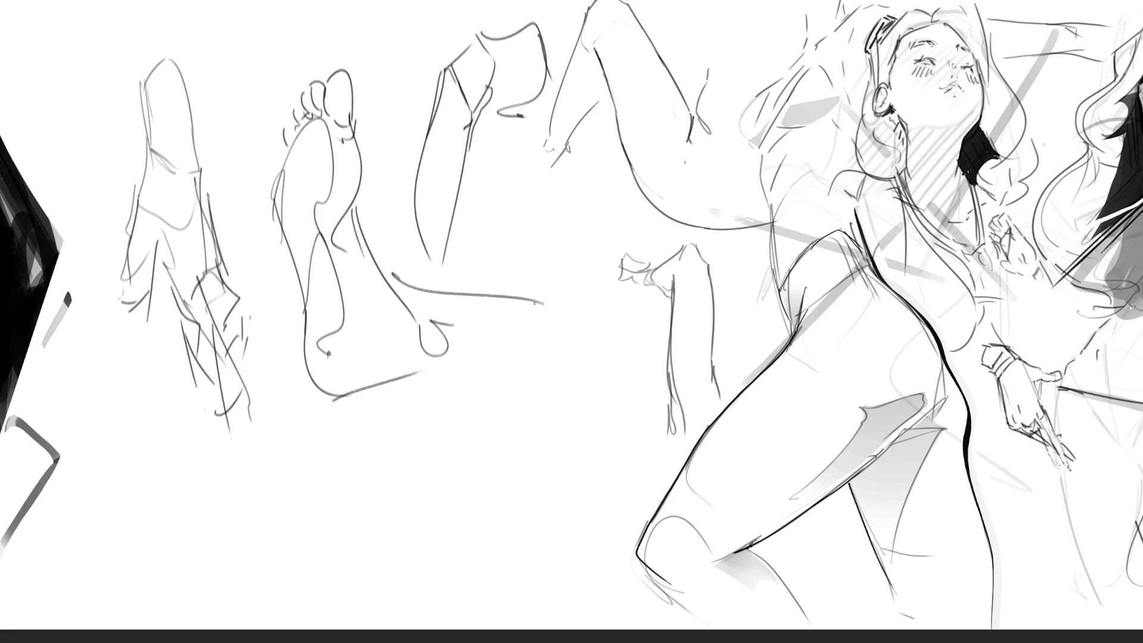
Step: Draw a long lower leg with pointed foot and a small curled form below the foot
mouse_move(518, 445)
mouse_down()
mouse_move(505, 348)
mouse_move(536, 313)
mouse_move(528, 278)
mouse_move(546, 360)
mouse_up()
drag(544, 278, 563, 479)
drag(575, 362, 551, 579)
mouse_move(511, 382)
mouse_down()
mouse_move(526, 592)
mouse_move(544, 599)
mouse_up()
drag(544, 458, 548, 603)
mouse_move(502, 313)
mouse_down()
mouse_move(507, 262)
mouse_move(546, 186)
mouse_up()
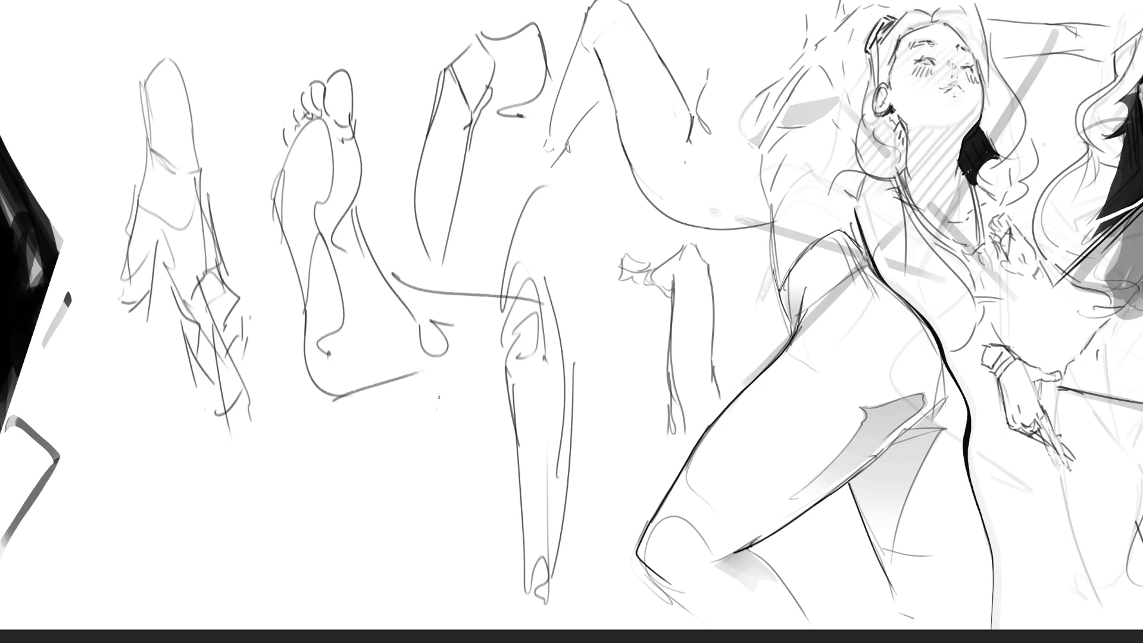
mouse_move(286, 546)
mouse_down()
mouse_move(277, 572)
mouse_move(295, 548)
mouse_move(300, 577)
mouse_move(277, 543)
mouse_move(330, 573)
mouse_move(304, 505)
mouse_move(379, 477)
mouse_move(330, 417)
mouse_move(314, 518)
mouse_move(390, 495)
mouse_move(384, 483)
mouse_move(411, 482)
mouse_move(423, 367)
mouse_move(428, 499)
mouse_up()
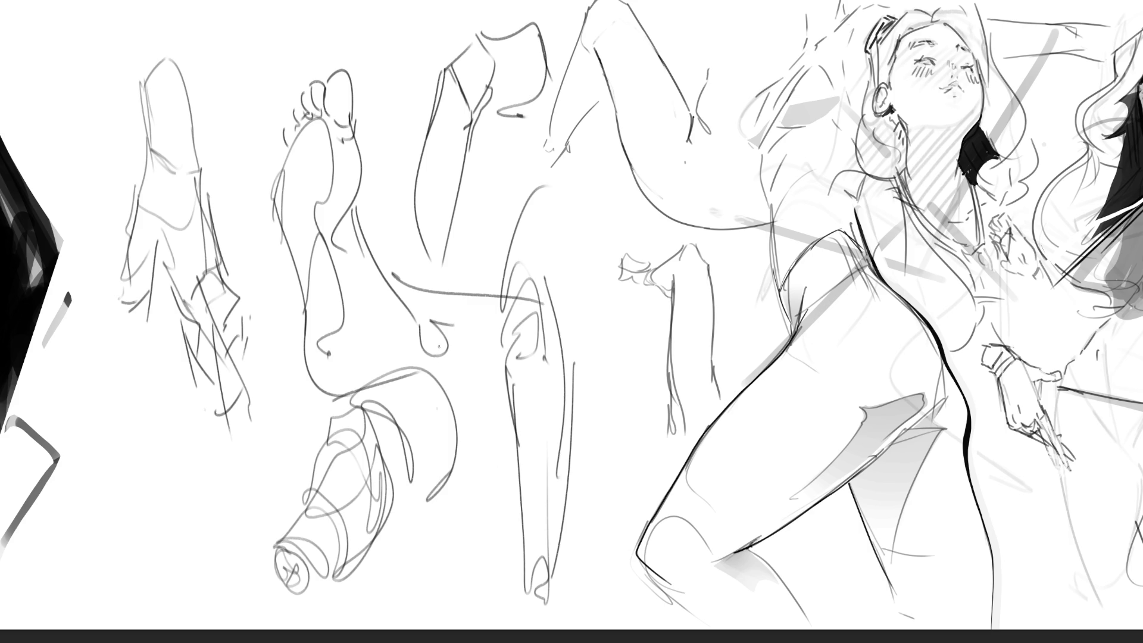
Step: Scale the new sketches down toward the lower left
key(ctrl+t)
mouse_move(576, 22)
mouse_down()
mouse_move(370, 280)
mouse_move(345, 282)
mouse_up()
key(Return)
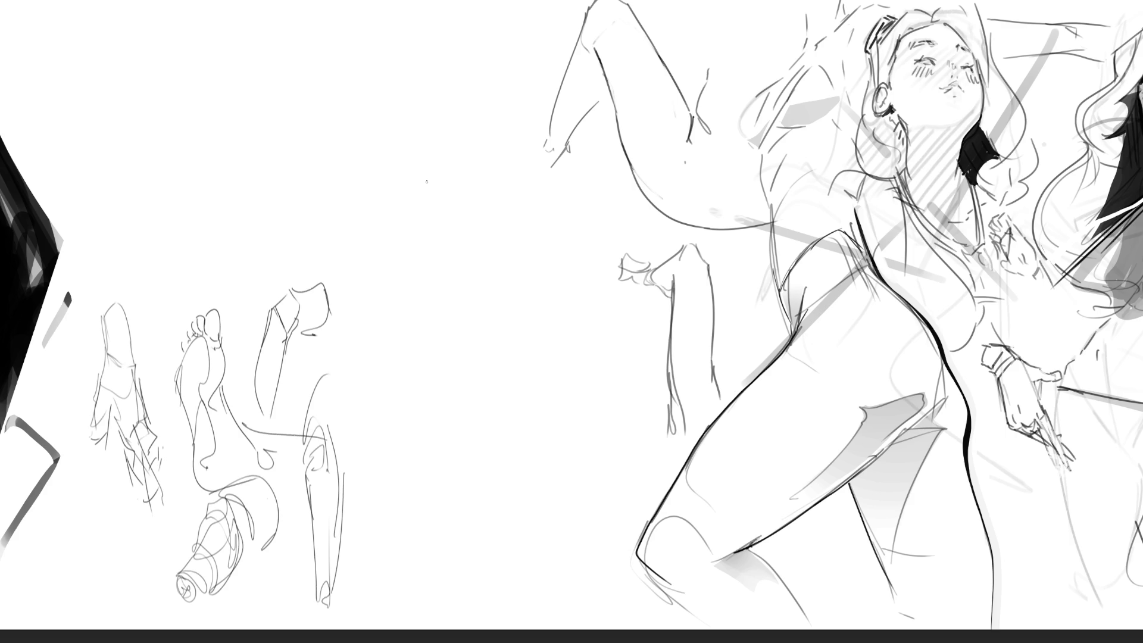
Step: Sketch a small boxed thumbnail with a zig-zag inside beside the studies
mouse_move(375, 267)
mouse_down()
mouse_move(413, 322)
mouse_move(418, 246)
mouse_move(455, 309)
mouse_up()
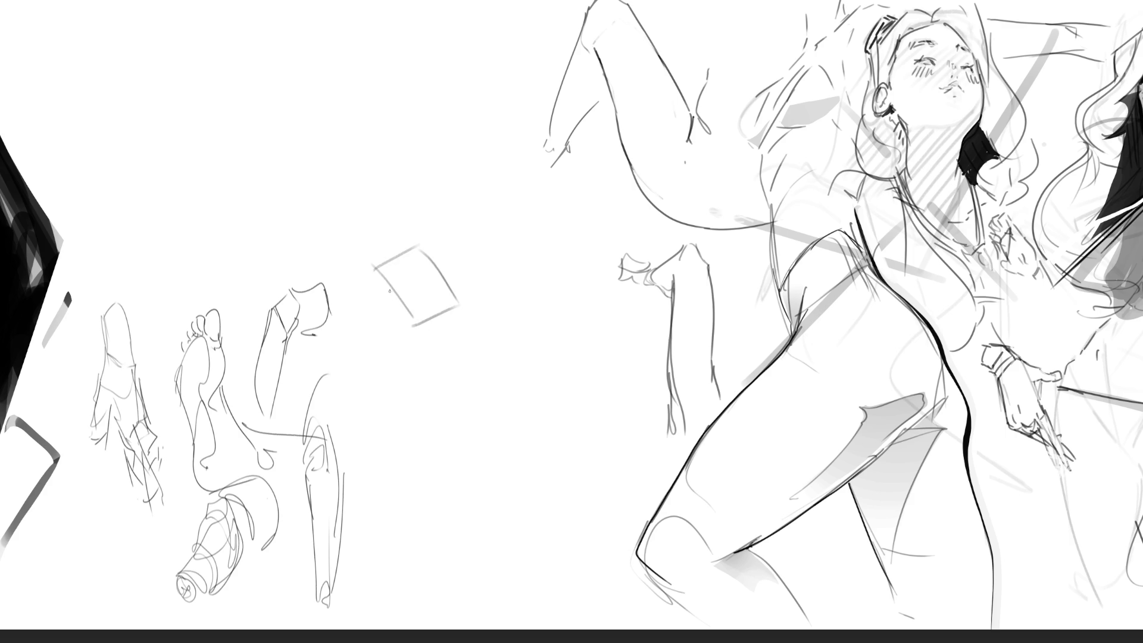
mouse_move(374, 267)
mouse_down()
mouse_move(407, 316)
mouse_move(415, 246)
mouse_move(461, 298)
mouse_move(421, 331)
mouse_move(463, 307)
mouse_move(440, 394)
mouse_up()
drag(460, 308, 448, 387)
drag(396, 312, 429, 377)
mouse_move(381, 274)
mouse_down()
mouse_move(442, 393)
mouse_move(453, 386)
mouse_up()
drag(400, 273, 443, 310)
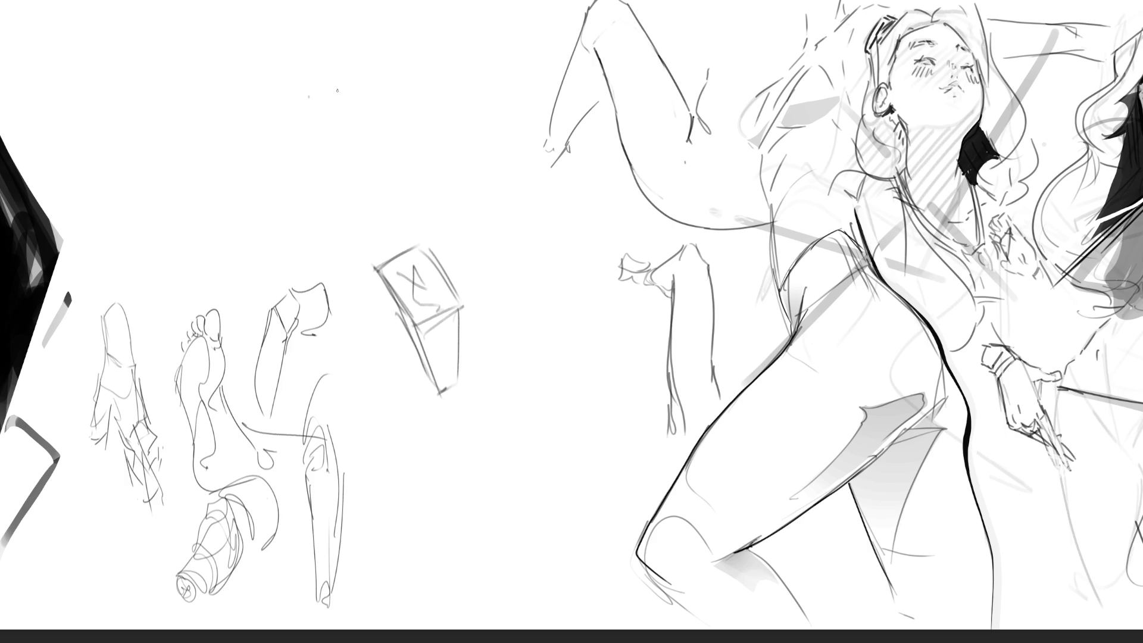
Step: Rough in the reclining figure's rounded body and ground line
mouse_move(261, 127)
mouse_down()
mouse_move(362, 127)
mouse_move(249, 195)
mouse_up()
drag(246, 157, 312, 200)
mouse_move(245, 155)
mouse_down()
mouse_move(268, 106)
mouse_move(228, 158)
mouse_up()
drag(269, 107, 226, 141)
drag(265, 107, 154, 93)
mouse_move(203, 96)
mouse_down()
mouse_move(200, 224)
mouse_move(235, 188)
mouse_move(261, 218)
mouse_move(408, 140)
mouse_up()
Step: Sketch the figure's raised legs, one ending in a pointed foot
drag(364, 95, 396, 120)
drag(389, 123, 354, 52)
mouse_move(346, 6)
mouse_down()
mouse_move(419, 107)
mouse_move(459, 90)
mouse_up()
drag(431, 35, 487, 146)
drag(464, 106, 387, 197)
mouse_move(484, 144)
mouse_down()
mouse_move(452, 196)
mouse_move(412, 202)
mouse_up()
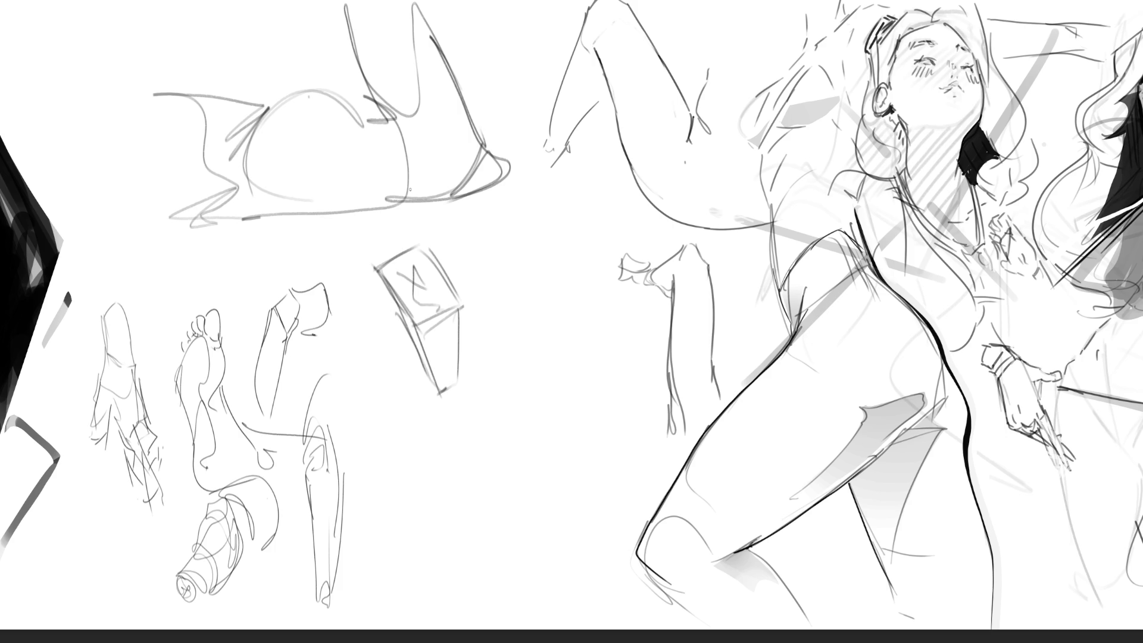
Step: Bring the portrait into view and strengthen the figure's outline and lower line
mouse_move(571, 322)
mouse_down()
mouse_move(842, 349)
mouse_move(922, 336)
mouse_up()
drag(738, 110, 713, 126)
mouse_move(595, 114)
mouse_down()
mouse_move(502, 95)
mouse_move(580, 112)
mouse_up()
drag(541, 103, 586, 115)
mouse_move(504, 106)
mouse_down()
mouse_move(573, 137)
mouse_move(709, 132)
mouse_move(607, 168)
mouse_move(586, 219)
mouse_move(801, 205)
mouse_move(531, 132)
mouse_move(513, 93)
mouse_move(434, 162)
mouse_move(509, 144)
mouse_move(486, 234)
mouse_up()
mouse_move(449, 195)
mouse_down()
mouse_move(495, 241)
mouse_move(598, 219)
mouse_move(481, 271)
mouse_up()
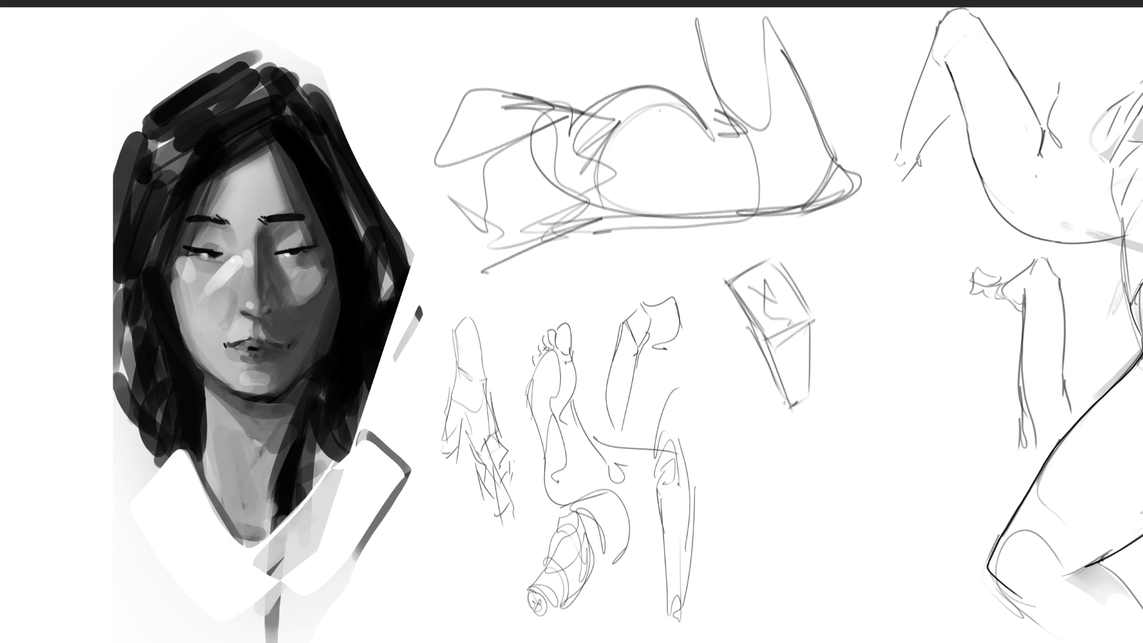
Step: Sketch a boxy leg form with crossing lines below the box thumbnail
mouse_move(750, 396)
mouse_down()
mouse_move(729, 459)
mouse_move(757, 501)
mouse_move(799, 507)
mouse_move(792, 520)
mouse_move(739, 424)
mouse_up()
drag(741, 422, 730, 578)
mouse_move(723, 509)
mouse_down()
mouse_move(728, 590)
mouse_move(764, 578)
mouse_up()
mouse_move(797, 520)
mouse_down()
mouse_move(792, 572)
mouse_move(767, 585)
mouse_up()
drag(806, 499, 788, 557)
mouse_move(755, 412)
mouse_down()
mouse_move(803, 485)
mouse_move(799, 531)
mouse_up()
drag(802, 496, 795, 528)
mouse_move(764, 454)
mouse_down()
mouse_move(788, 493)
mouse_move(767, 494)
mouse_move(785, 575)
mouse_up()
drag(790, 517, 732, 588)
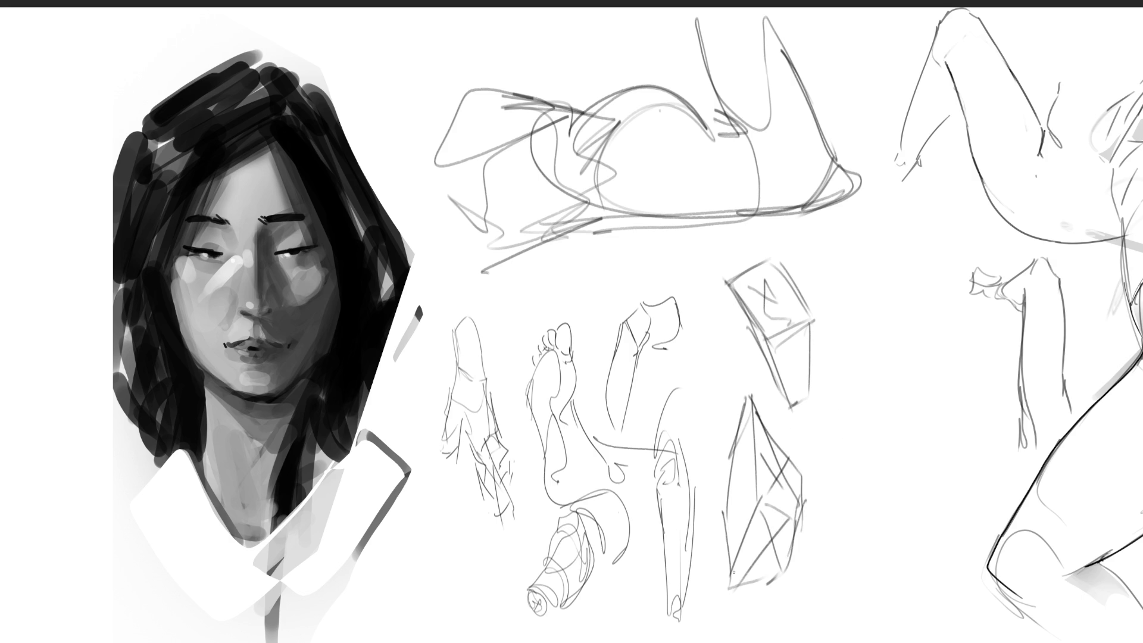
drag(749, 405, 731, 567)
drag(720, 526, 753, 501)
Step: Sketch a tall boxy leg form to the right, extending its edges to the bottom
mouse_move(842, 266)
mouse_down()
mouse_move(881, 236)
mouse_move(900, 327)
mouse_up()
drag(836, 286, 892, 353)
mouse_move(842, 267)
mouse_down()
mouse_move(835, 412)
mouse_move(862, 406)
mouse_up()
mouse_move(904, 337)
mouse_down()
mouse_move(894, 418)
mouse_move(863, 453)
mouse_up()
drag(840, 317, 835, 439)
mouse_move(907, 349)
mouse_down()
mouse_move(887, 479)
mouse_move(833, 475)
mouse_up()
drag(873, 415, 846, 509)
drag(899, 429, 871, 522)
drag(891, 459, 873, 535)
drag(834, 457, 830, 485)
drag(832, 453, 810, 640)
drag(887, 508, 841, 632)
Step: Finish the tall box's curved top edges, then fade the middle sketches with a soft eraser
mouse_move(834, 302)
mouse_down()
mouse_move(843, 329)
mouse_move(828, 321)
mouse_up()
mouse_move(821, 255)
mouse_down()
mouse_move(883, 214)
mouse_move(893, 322)
mouse_up()
mouse_move(827, 230)
mouse_down()
mouse_move(892, 225)
mouse_move(901, 328)
mouse_up()
mouse_move(838, 251)
mouse_down()
mouse_move(820, 272)
mouse_move(817, 241)
mouse_move(785, 251)
mouse_up()
mouse_move(834, 219)
mouse_down()
mouse_move(772, 262)
mouse_move(797, 268)
mouse_up()
drag(798, 269, 809, 304)
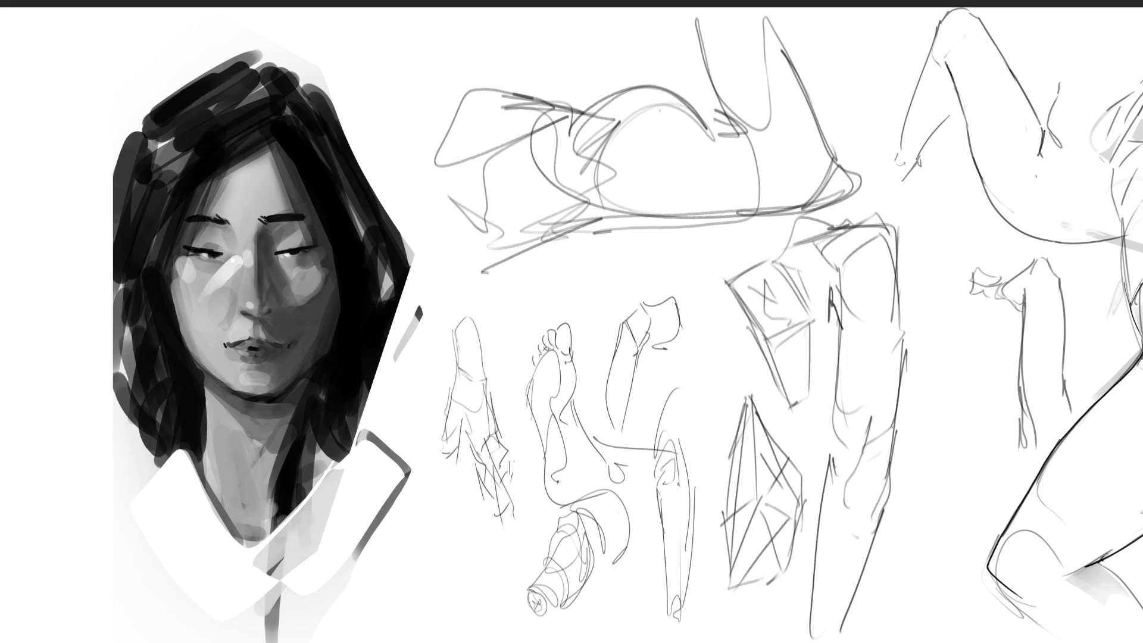
mouse_move(795, 131)
mouse_down()
mouse_move(552, 168)
mouse_move(669, 146)
mouse_move(377, 56)
mouse_move(684, 285)
mouse_move(499, 509)
mouse_move(944, 224)
mouse_move(768, 536)
mouse_move(505, 84)
mouse_move(531, 287)
mouse_move(766, 128)
mouse_move(625, 352)
mouse_move(970, 485)
mouse_move(611, 391)
mouse_move(605, 349)
mouse_move(485, 204)
mouse_move(419, 172)
mouse_up()
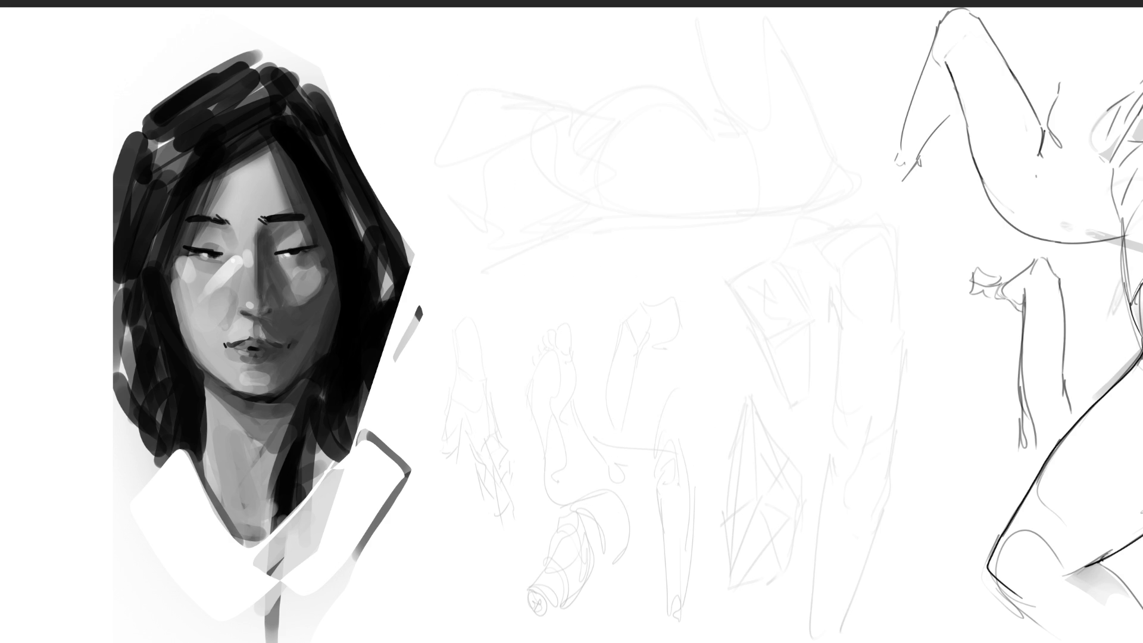
Step: Rough in a rounded box and the outline lines of a new limb over the faded studies
scroll(572, 322, right, 5)
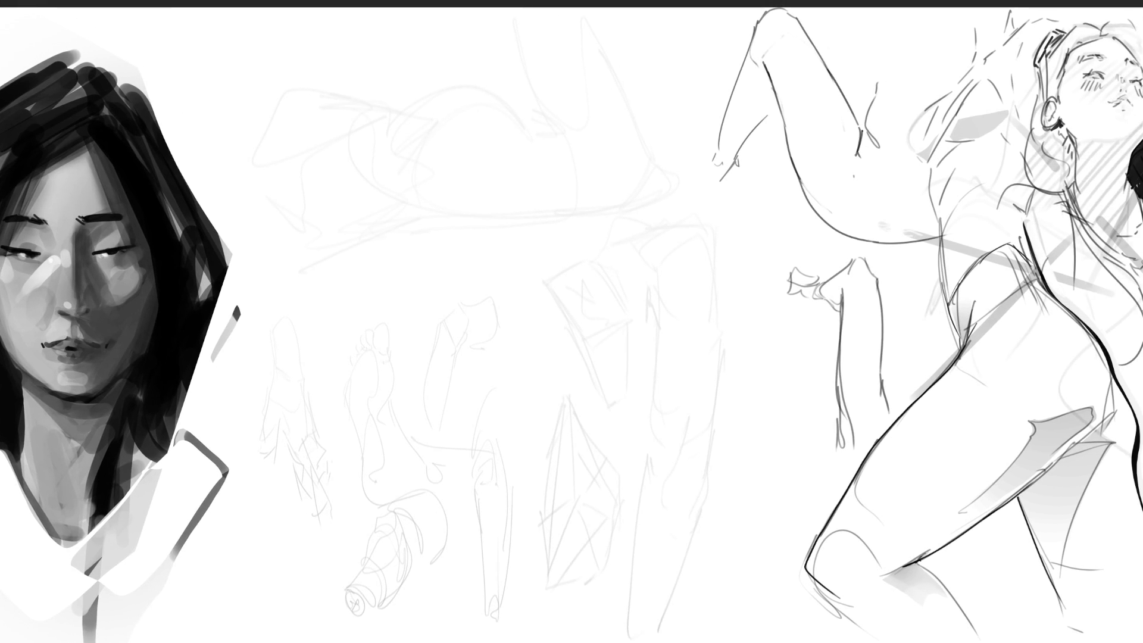
scroll(572, 322, right, 2)
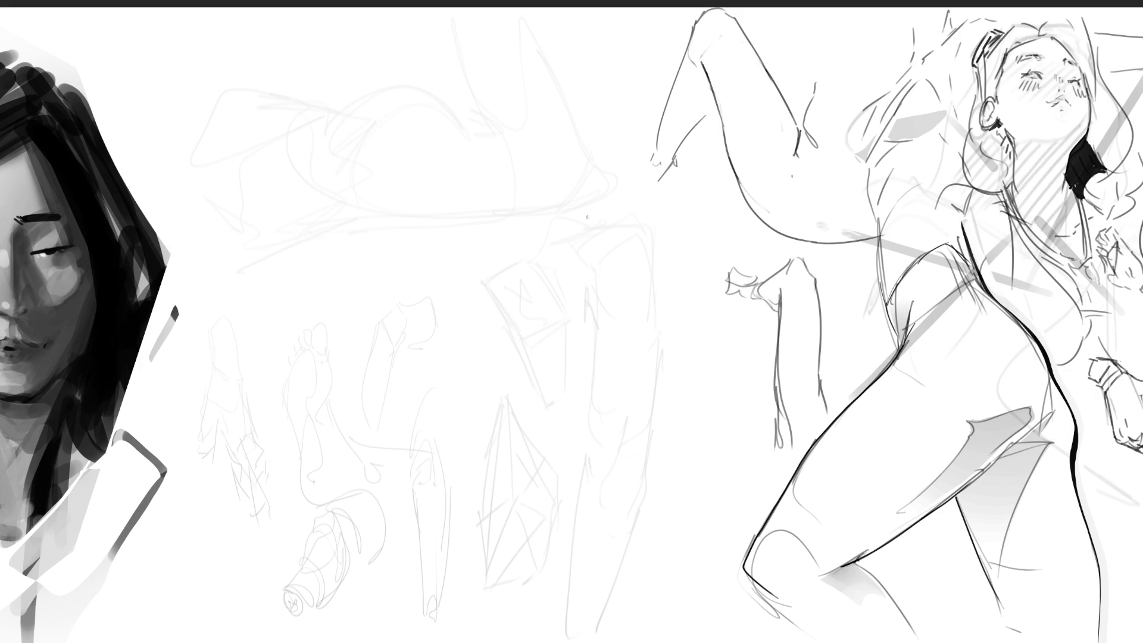
drag(256, 232, 267, 273)
mouse_move(256, 237)
mouse_down()
mouse_move(275, 211)
mouse_move(310, 225)
mouse_move(268, 280)
mouse_move(325, 285)
mouse_move(285, 211)
mouse_up()
drag(387, 224, 490, 268)
drag(281, 293, 472, 292)
drag(285, 211, 482, 253)
mouse_move(480, 248)
mouse_down()
mouse_move(498, 258)
mouse_move(500, 295)
mouse_move(502, 260)
mouse_move(534, 251)
mouse_move(435, 244)
mouse_up()
Step: Sketch a hand at the limb's end and build up its lower and pointed top contours
drag(516, 250, 568, 250)
mouse_move(478, 296)
mouse_down()
mouse_move(643, 247)
mouse_move(360, 294)
mouse_up()
mouse_move(543, 273)
mouse_down()
mouse_move(289, 302)
mouse_move(471, 279)
mouse_up()
mouse_move(271, 279)
mouse_down()
mouse_move(459, 281)
mouse_move(304, 271)
mouse_up()
mouse_move(254, 216)
mouse_down()
mouse_move(357, 194)
mouse_move(394, 213)
mouse_move(308, 200)
mouse_move(491, 224)
mouse_up()
drag(396, 185, 495, 238)
drag(450, 202, 500, 240)
mouse_move(422, 190)
mouse_down()
mouse_move(558, 192)
mouse_move(543, 229)
mouse_move(628, 200)
mouse_move(578, 227)
mouse_up()
Step: Reinforce the lower contour, join the limb to the figure's hip with a tube, and add a loop above
drag(388, 292, 381, 307)
drag(396, 313, 495, 293)
mouse_move(460, 306)
mouse_down()
mouse_move(475, 292)
mouse_move(605, 305)
mouse_up()
mouse_move(607, 275)
mouse_down()
mouse_move(748, 261)
mouse_move(608, 300)
mouse_move(619, 285)
mouse_up()
drag(548, 273, 638, 244)
drag(718, 246, 533, 278)
mouse_move(610, 182)
mouse_down()
mouse_move(648, 268)
mouse_move(786, 286)
mouse_move(618, 321)
mouse_up()
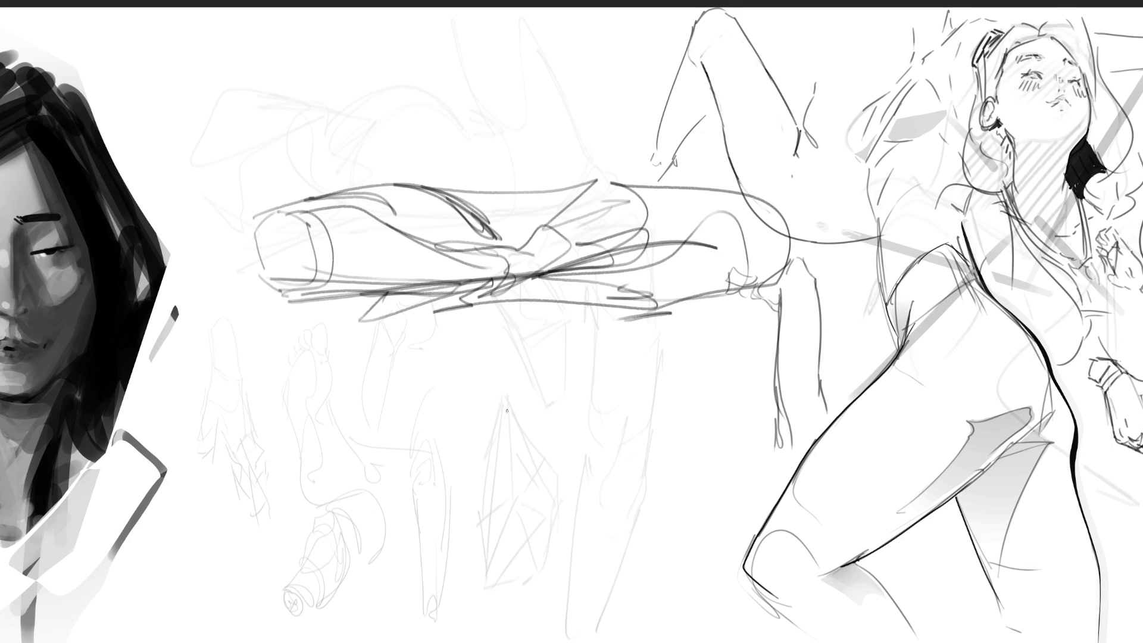
mouse_move(408, 107)
mouse_down()
mouse_move(410, 122)
mouse_move(407, 112)
mouse_move(569, 158)
mouse_move(423, 138)
mouse_move(568, 168)
mouse_move(468, 77)
mouse_move(570, 87)
mouse_up()
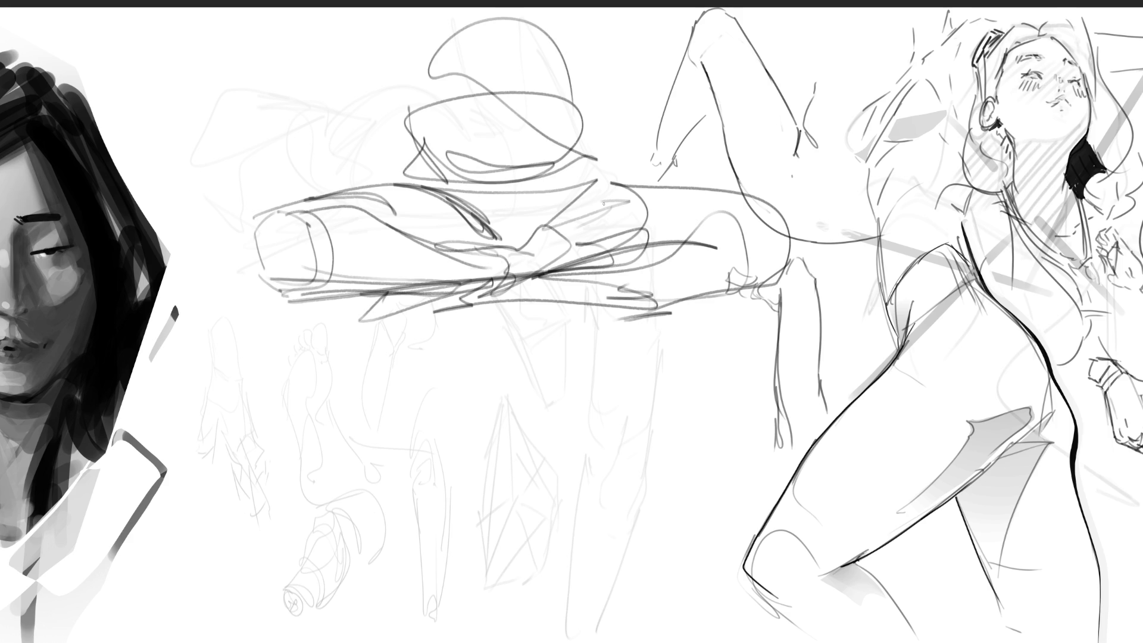
Step: Scale the limb scribble down toward its base with Free Transform (Ctrl+T)
key(ctrl+t)
drag(490, 14, 490, 293)
key(Return)
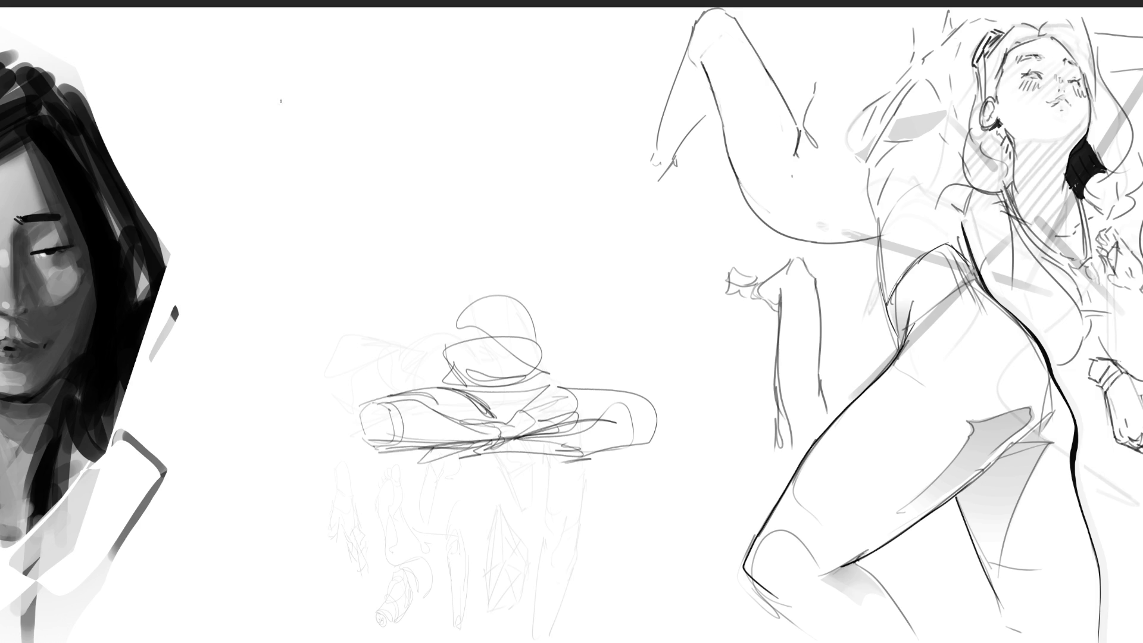
Step: Sketch a new head outline above the limb with eyes, brow, mouth and jaw
mouse_move(293, 134)
mouse_down()
mouse_move(298, 66)
mouse_move(374, 127)
mouse_up()
mouse_move(350, 72)
mouse_down()
mouse_move(365, 146)
mouse_move(331, 90)
mouse_up()
mouse_move(308, 52)
mouse_down()
mouse_move(340, 51)
mouse_move(403, 126)
mouse_move(391, 164)
mouse_move(313, 106)
mouse_move(275, 185)
mouse_move(277, 218)
mouse_up()
drag(290, 173, 286, 189)
mouse_move(302, 126)
mouse_down()
mouse_move(295, 134)
mouse_move(350, 111)
mouse_move(337, 99)
mouse_up()
drag(310, 107, 300, 110)
drag(296, 107, 300, 122)
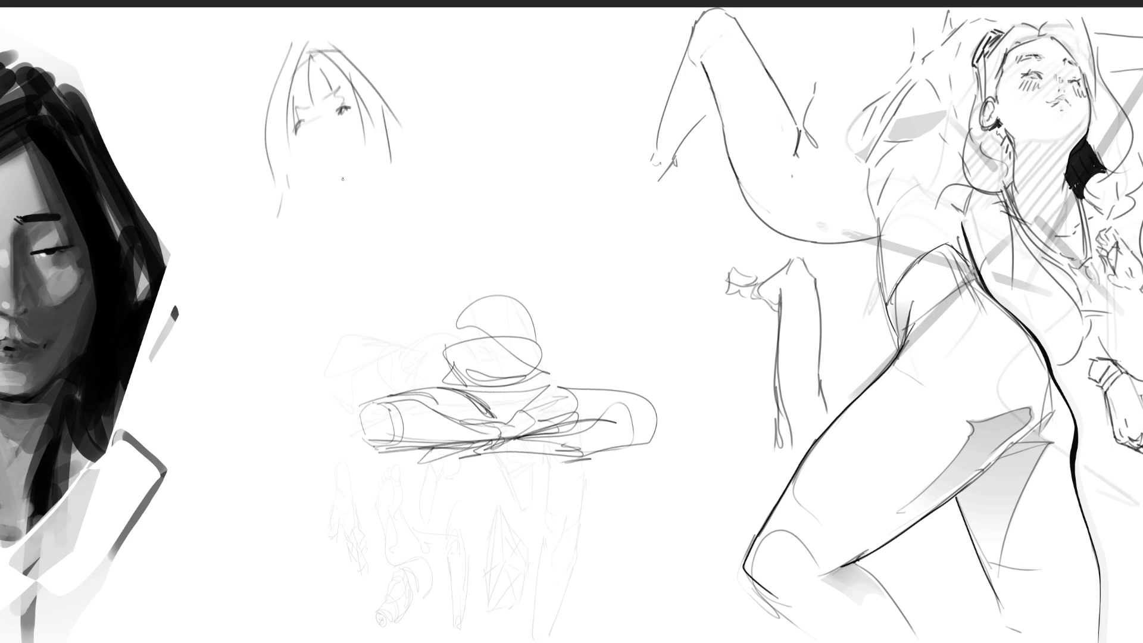
mouse_move(327, 135)
mouse_down()
mouse_move(303, 166)
mouse_move(340, 180)
mouse_move(367, 159)
mouse_up()
mouse_move(296, 151)
mouse_down()
mouse_move(360, 170)
mouse_move(374, 150)
mouse_up()
Step: Add long hair strokes, a hair curl and both sides of the neck
mouse_move(310, 54)
mouse_down()
mouse_move(304, 93)
mouse_move(274, 140)
mouse_move(269, 209)
mouse_move(290, 236)
mouse_up()
drag(305, 176, 344, 235)
mouse_move(352, 171)
mouse_down()
mouse_move(324, 186)
mouse_move(343, 200)
mouse_move(338, 220)
mouse_move(372, 240)
mouse_up()
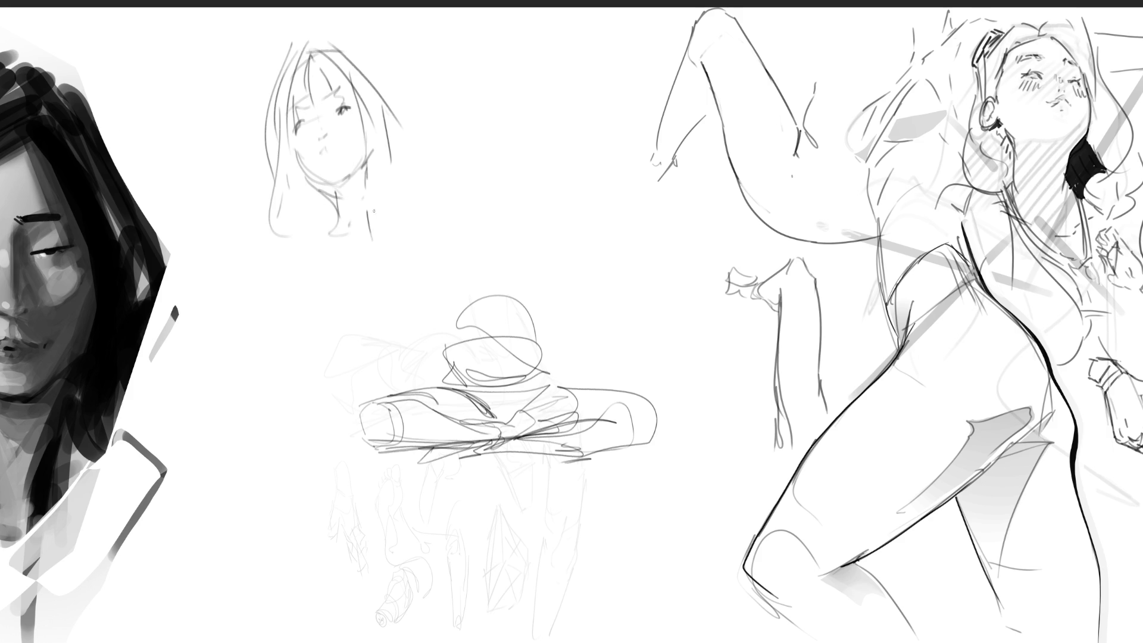
drag(368, 163, 369, 265)
drag(375, 183, 377, 258)
drag(372, 179, 394, 224)
mouse_move(386, 105)
mouse_down()
mouse_move(423, 221)
mouse_move(397, 257)
mouse_up()
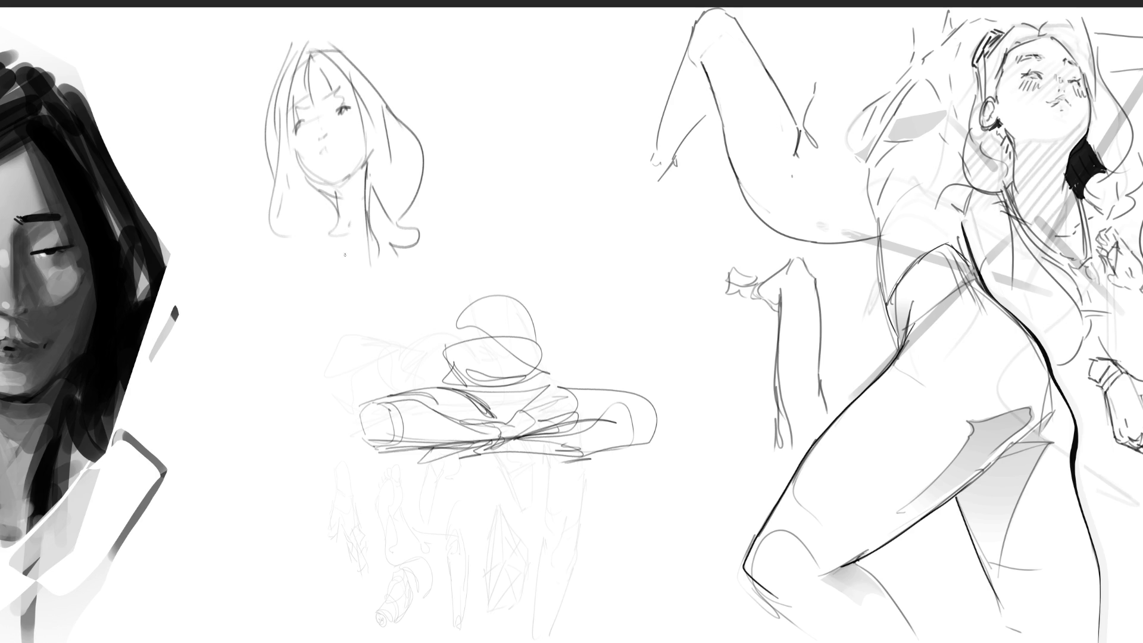
Step: Sketch the girl's shoulders, body sides, chest and lower torso arcs below the hair
mouse_move(329, 213)
mouse_down()
mouse_move(281, 228)
mouse_move(275, 275)
mouse_up()
mouse_move(290, 208)
mouse_down()
mouse_move(276, 262)
mouse_move(282, 326)
mouse_up()
drag(271, 238, 268, 341)
mouse_move(267, 283)
mouse_down()
mouse_move(311, 236)
mouse_move(338, 324)
mouse_move(319, 325)
mouse_up()
drag(308, 265, 326, 333)
mouse_move(377, 210)
mouse_down()
mouse_move(454, 313)
mouse_move(451, 353)
mouse_up()
drag(398, 276, 406, 364)
drag(345, 374, 436, 351)
drag(329, 357, 367, 268)
mouse_move(320, 270)
mouse_down()
mouse_move(361, 228)
mouse_move(390, 223)
mouse_move(413, 263)
mouse_up()
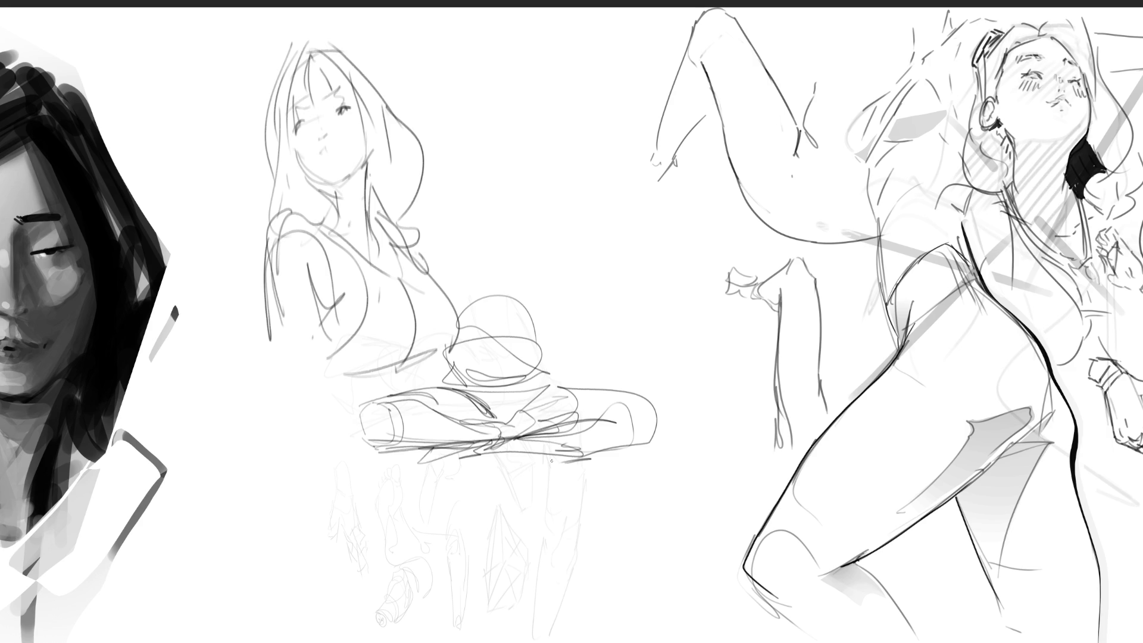
Step: Fade the seated figure's lower strokes with a soft eraser, then add torso lines and her left side
mouse_move(485, 408)
mouse_down()
mouse_move(541, 294)
mouse_move(623, 349)
mouse_move(584, 405)
mouse_up()
drag(354, 508, 544, 388)
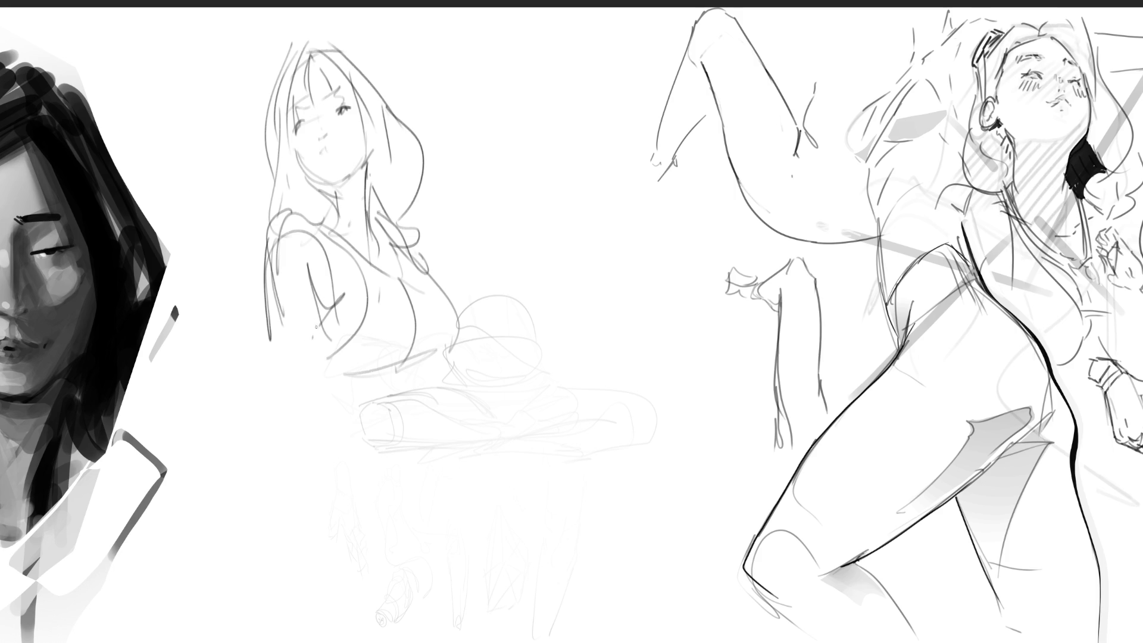
drag(321, 277, 315, 396)
mouse_move(268, 314)
mouse_down()
mouse_move(275, 375)
mouse_move(314, 411)
mouse_up()
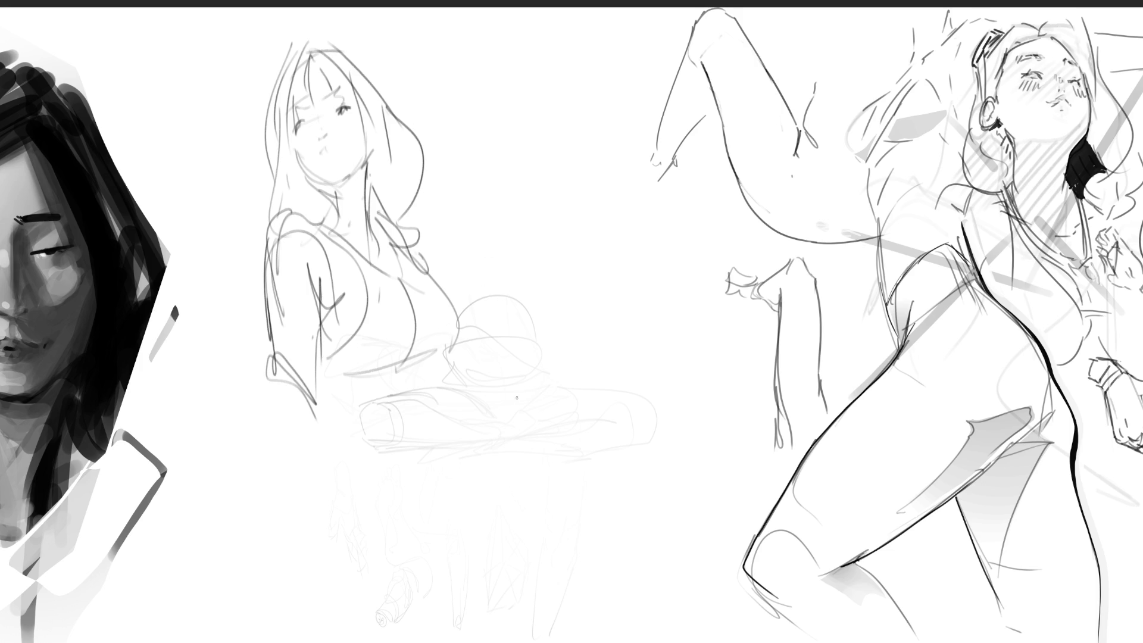
Step: Sketch a zig-zag triangle at her lower left and begin a looping form near the top
mouse_move(332, 397)
mouse_down()
mouse_move(317, 408)
mouse_move(271, 374)
mouse_move(222, 494)
mouse_move(423, 441)
mouse_up()
mouse_move(362, 505)
mouse_down()
mouse_move(422, 439)
mouse_move(456, 425)
mouse_move(470, 390)
mouse_move(506, 416)
mouse_move(411, 386)
mouse_move(381, 398)
mouse_move(426, 444)
mouse_up()
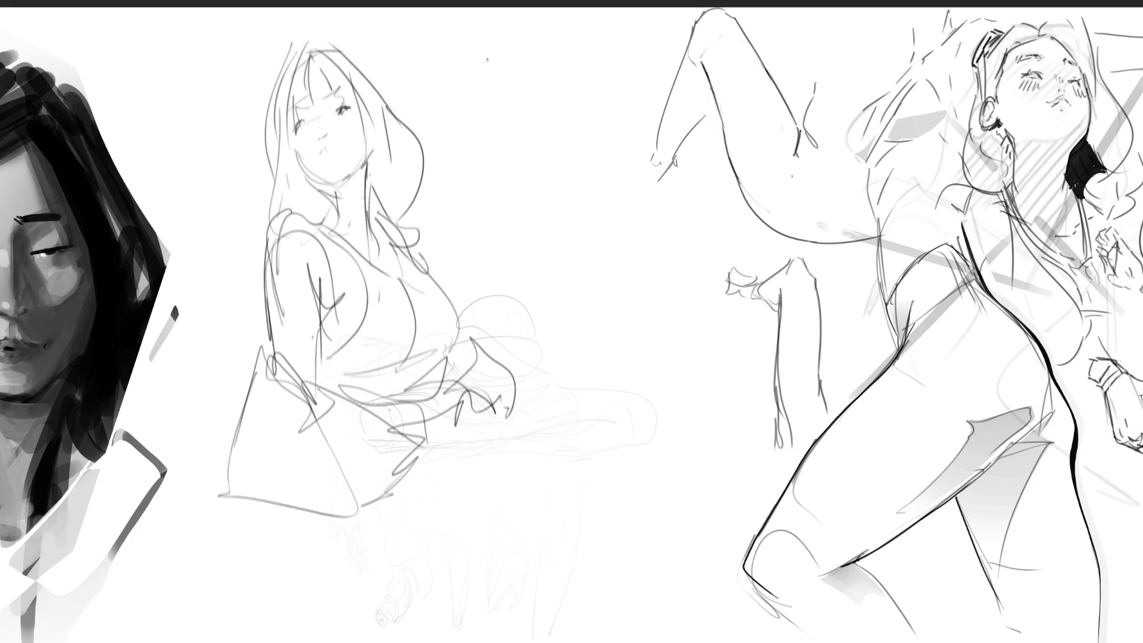
drag(472, 50, 482, 110)
Step: Sketch a tall bent leg with doubled right-side curves extending down in loops and lines
mouse_move(481, 60)
mouse_down()
mouse_move(489, 152)
mouse_move(546, 147)
mouse_move(539, 167)
mouse_move(537, 131)
mouse_up()
mouse_move(476, 47)
mouse_down()
mouse_move(495, 25)
mouse_move(543, 94)
mouse_move(557, 94)
mouse_up()
drag(548, 39, 584, 113)
drag(570, 121, 574, 131)
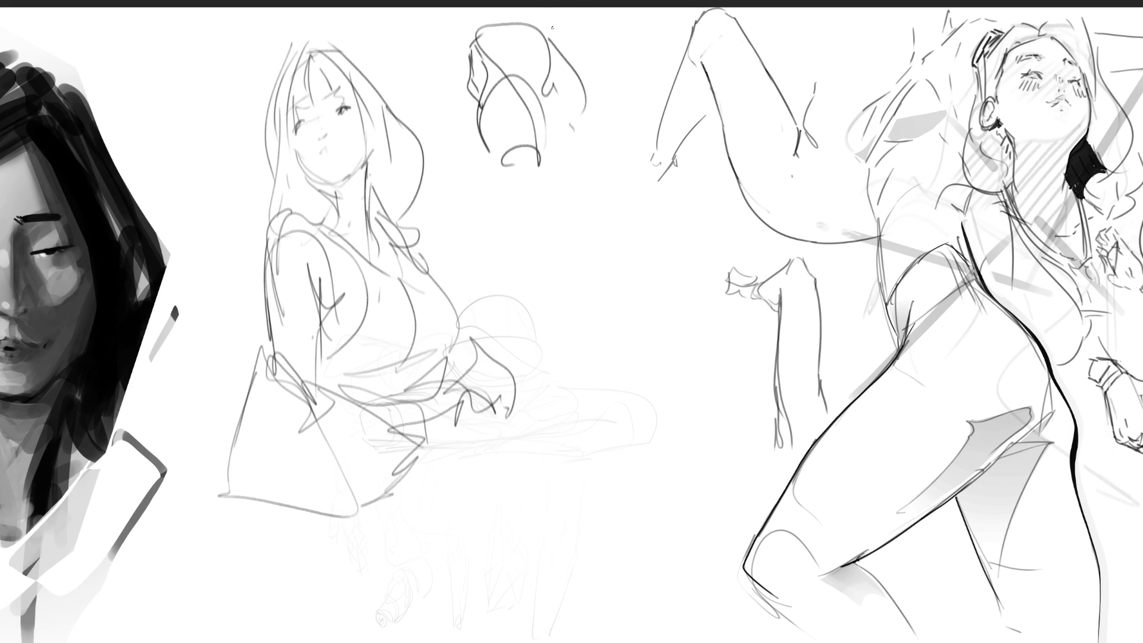
drag(549, 36, 579, 75)
mouse_move(548, 116)
mouse_down()
mouse_move(572, 127)
mouse_move(564, 183)
mouse_move(517, 146)
mouse_move(542, 177)
mouse_move(542, 248)
mouse_up()
mouse_move(495, 158)
mouse_down()
mouse_move(519, 267)
mouse_move(551, 262)
mouse_up()
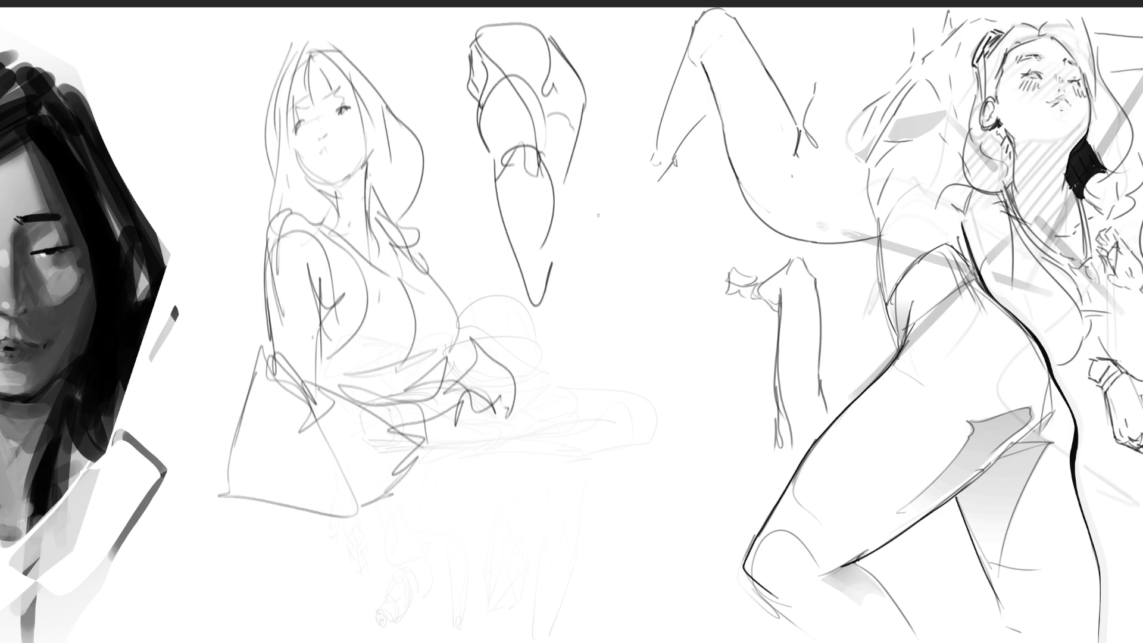
Step: Draw a small oval head with shoulder, curled body, neck, hand and arm lines in the gap
mouse_move(605, 253)
mouse_down()
mouse_move(639, 203)
mouse_move(637, 287)
mouse_move(648, 282)
mouse_up()
mouse_move(624, 218)
mouse_down()
mouse_move(663, 238)
mouse_move(618, 249)
mouse_move(664, 278)
mouse_up()
mouse_move(613, 221)
mouse_down()
mouse_move(655, 196)
mouse_move(690, 235)
mouse_up()
mouse_move(672, 186)
mouse_down()
mouse_move(720, 181)
mouse_move(725, 250)
mouse_up()
drag(727, 247, 748, 237)
mouse_move(700, 281)
mouse_down()
mouse_move(683, 303)
mouse_move(662, 288)
mouse_move(639, 296)
mouse_up()
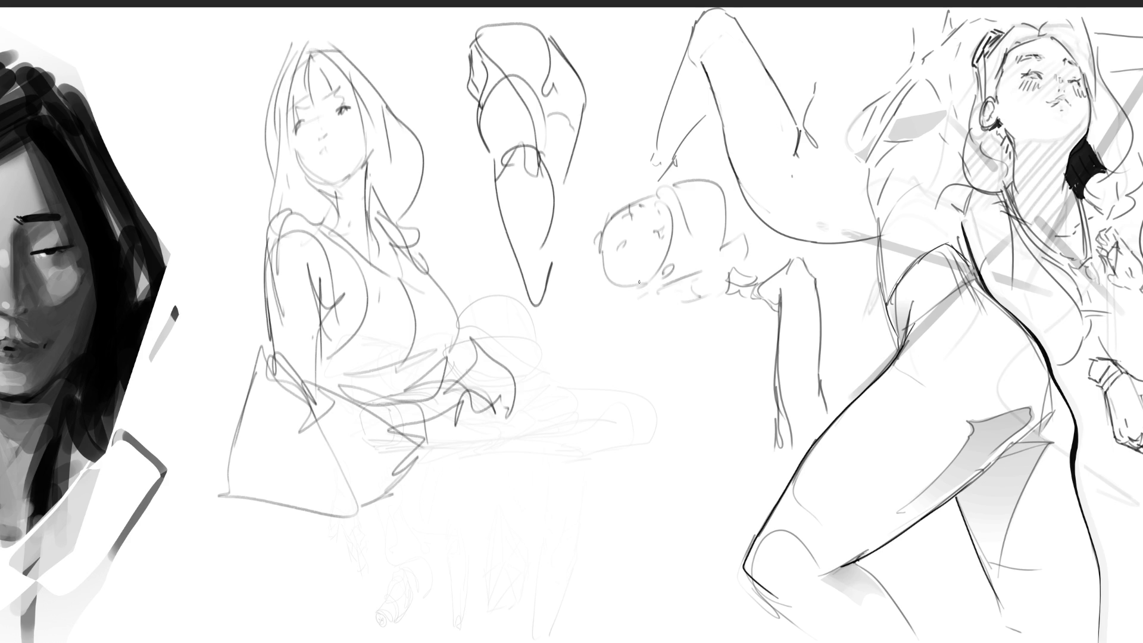
drag(655, 281, 600, 309)
mouse_move(631, 293)
mouse_down()
mouse_move(661, 314)
mouse_move(620, 295)
mouse_move(575, 311)
mouse_move(584, 303)
mouse_move(572, 338)
mouse_up()
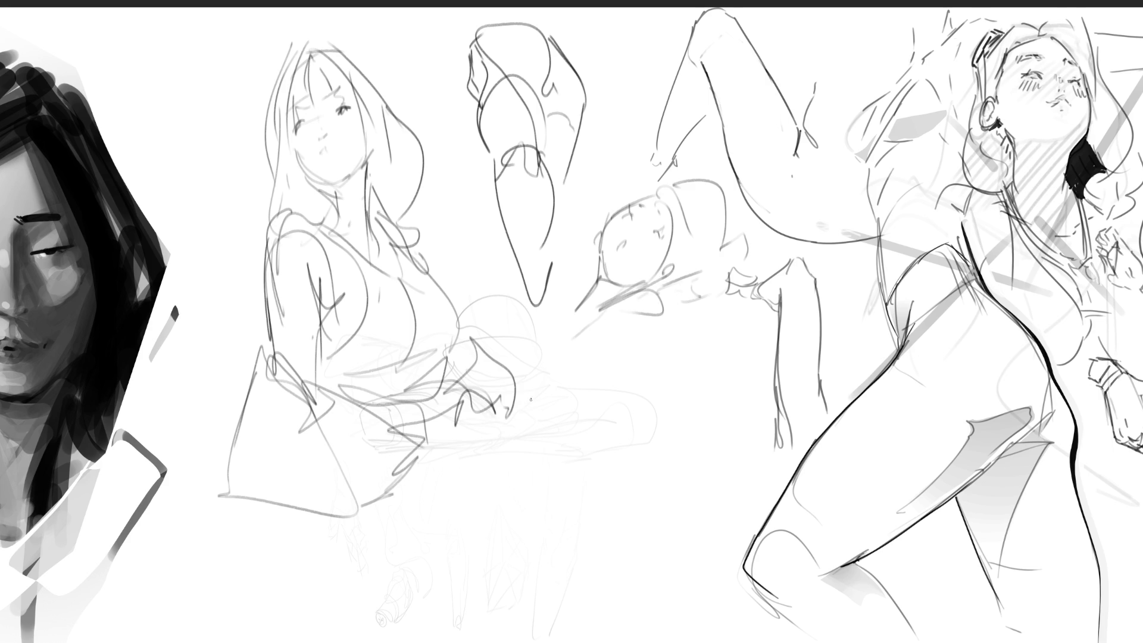
mouse_move(603, 279)
mouse_down()
mouse_move(539, 335)
mouse_move(534, 357)
mouse_move(589, 336)
mouse_move(575, 360)
mouse_up()
Step: Add diagonal arm lines and rough in the crouching figure's long body curves below the lying figure
drag(642, 320, 611, 369)
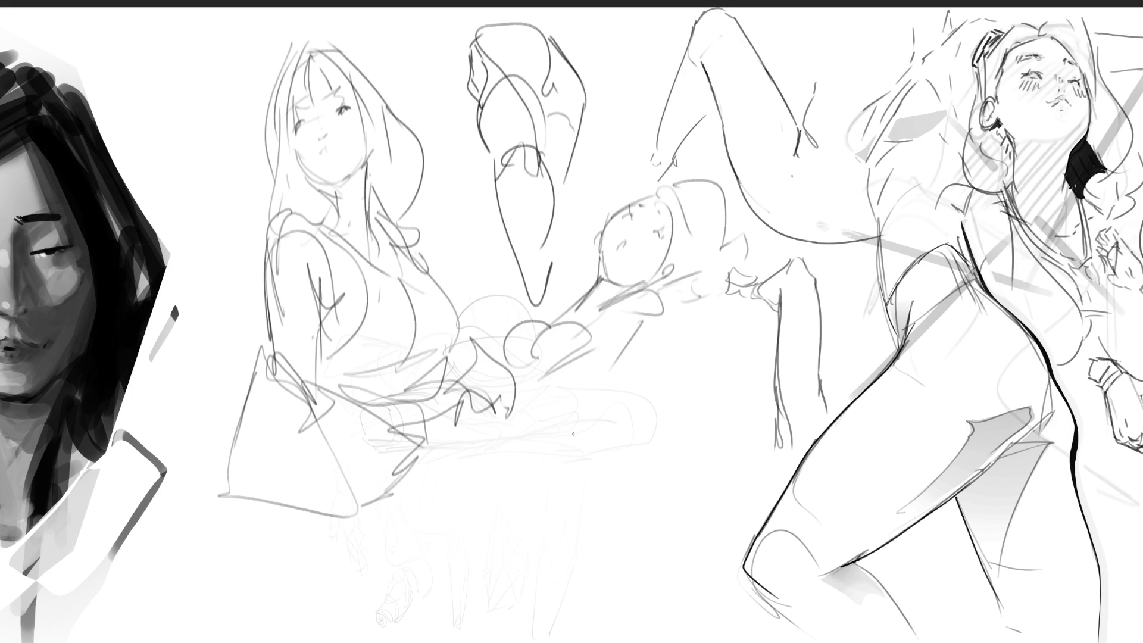
mouse_move(665, 331)
mouse_down()
mouse_move(577, 411)
mouse_move(619, 369)
mouse_up()
mouse_move(728, 306)
mouse_down()
mouse_move(648, 341)
mouse_move(557, 432)
mouse_up()
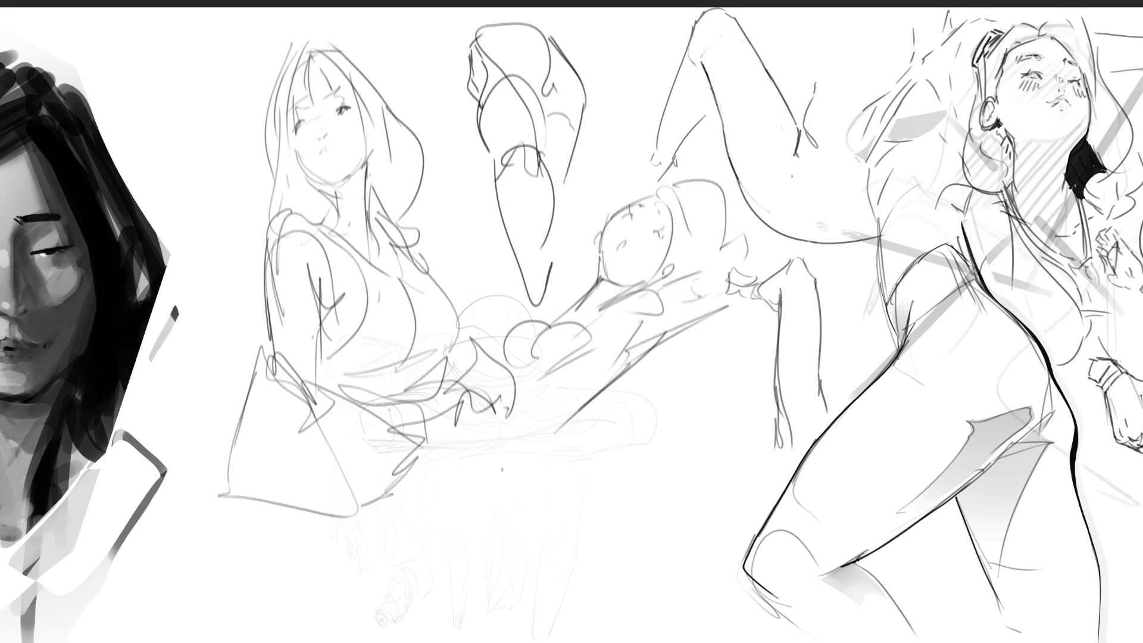
mouse_move(516, 362)
mouse_down()
mouse_move(511, 415)
mouse_move(553, 363)
mouse_up()
mouse_move(627, 360)
mouse_down()
mouse_move(589, 425)
mouse_move(560, 444)
mouse_up()
mouse_move(515, 453)
mouse_down()
mouse_move(530, 471)
mouse_move(591, 484)
mouse_up()
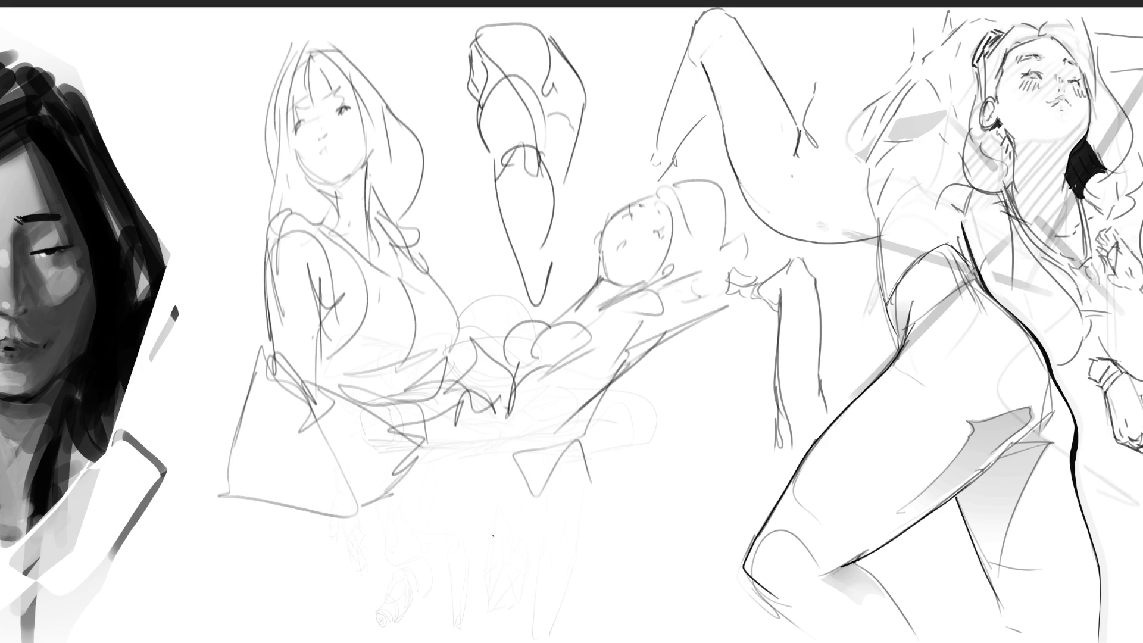
drag(511, 402, 499, 518)
drag(498, 441, 527, 547)
mouse_move(525, 441)
mouse_down()
mouse_move(579, 427)
mouse_move(587, 466)
mouse_move(489, 548)
mouse_up()
mouse_move(508, 474)
mouse_down()
mouse_move(535, 571)
mouse_move(571, 420)
mouse_up()
Step: Add large arcs and side curves to the crouching figure, plus small strokes near the pointed leg
mouse_move(542, 503)
mouse_down()
mouse_move(573, 440)
mouse_move(667, 513)
mouse_move(637, 592)
mouse_up()
mouse_move(593, 620)
mouse_down()
mouse_move(562, 613)
mouse_move(666, 527)
mouse_move(694, 567)
mouse_up()
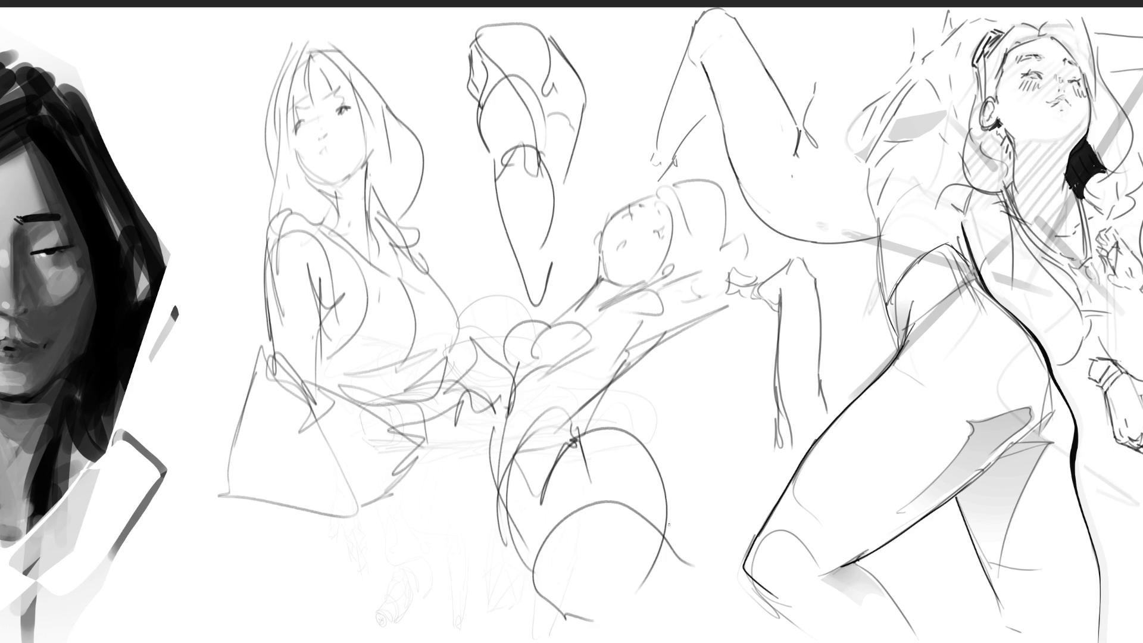
drag(613, 474, 679, 551)
drag(593, 275, 545, 303)
mouse_move(599, 275)
mouse_down()
mouse_move(566, 299)
mouse_move(517, 292)
mouse_up()
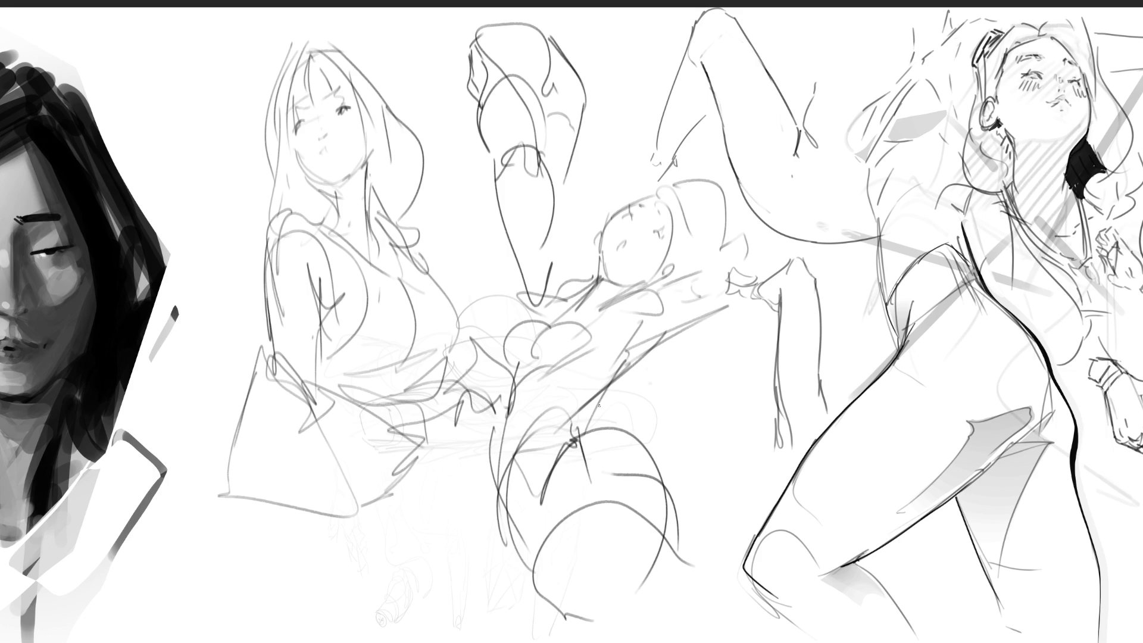
drag(593, 283, 558, 316)
mouse_move(483, 475)
mouse_down()
mouse_move(448, 552)
mouse_move(388, 532)
mouse_up()
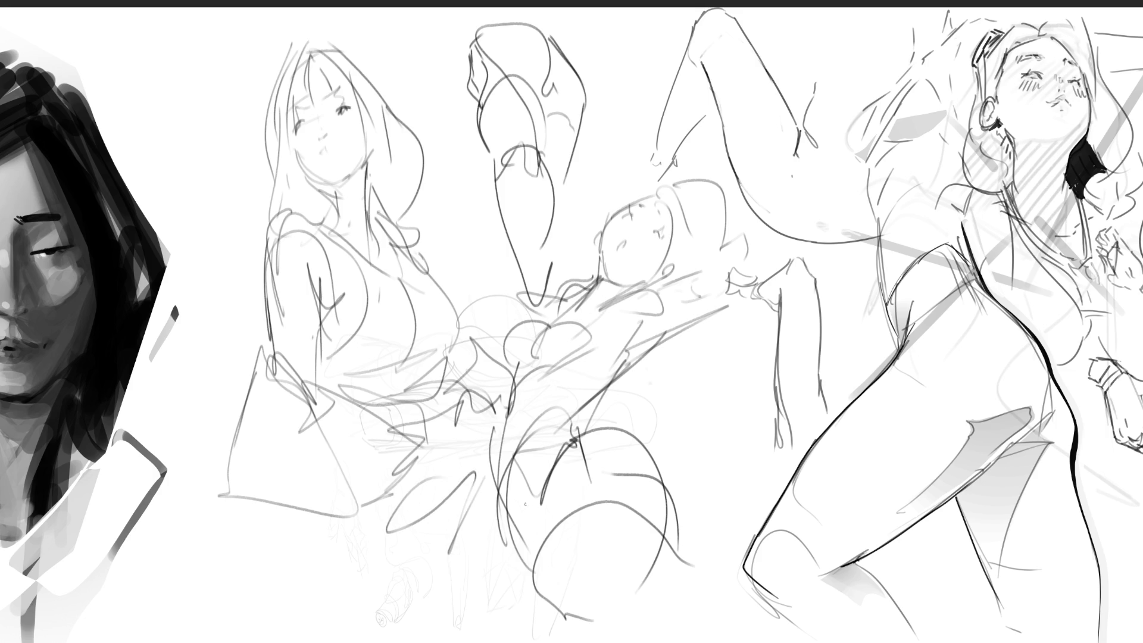
drag(648, 428, 688, 424)
Step: Mirror the middle sketch group horizontally and shift it slightly left
key(h)
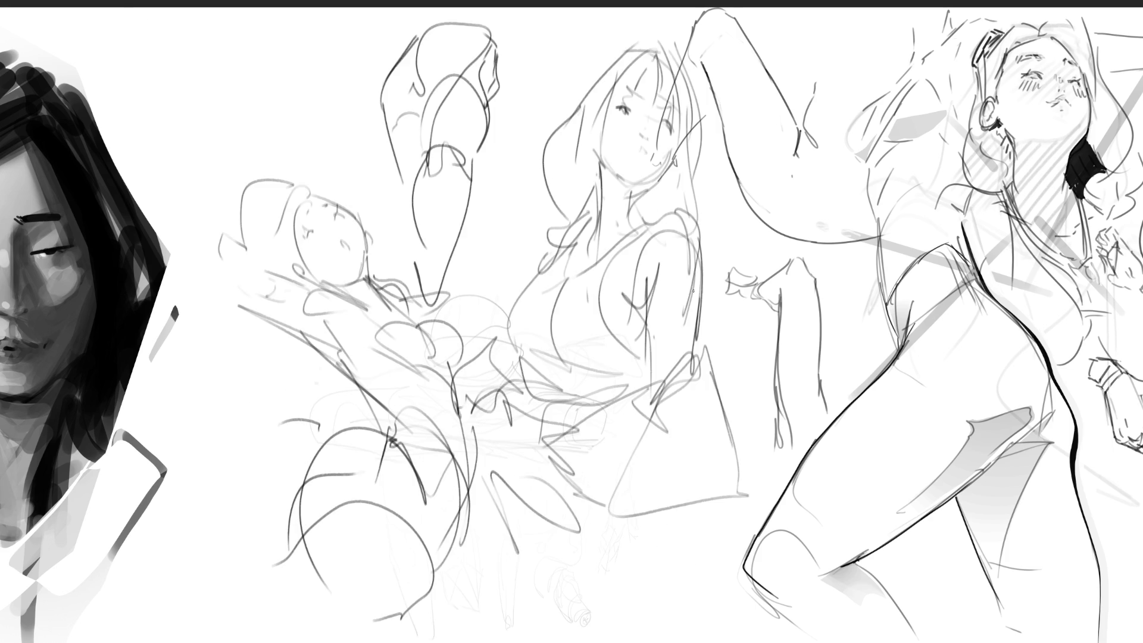
key(ctrl+t)
drag(641, 231, 588, 230)
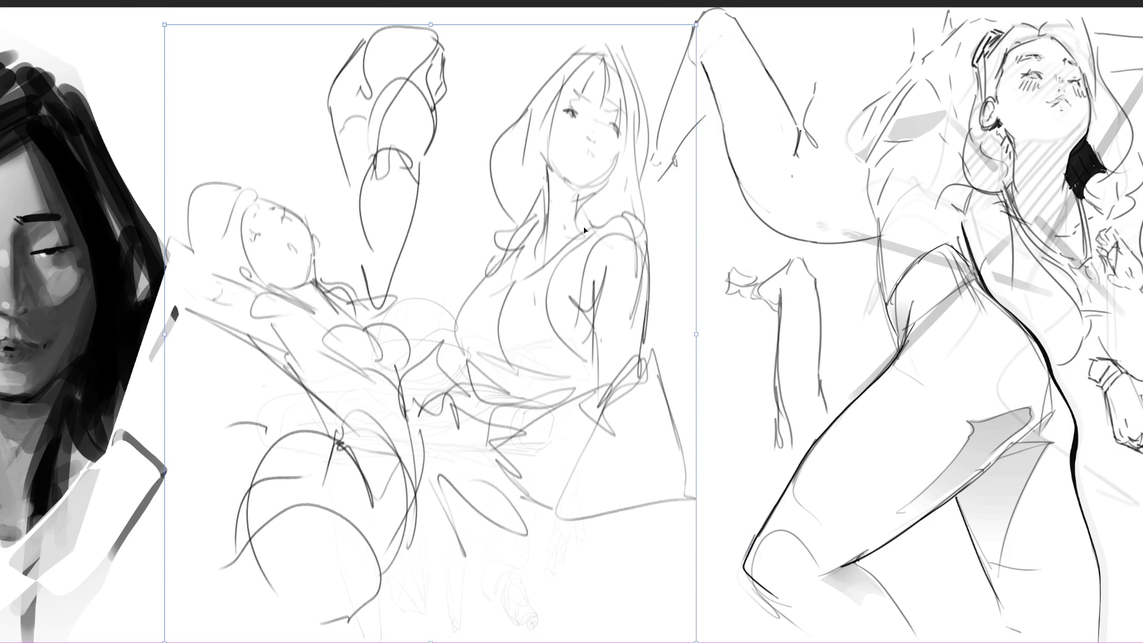
key(Return)
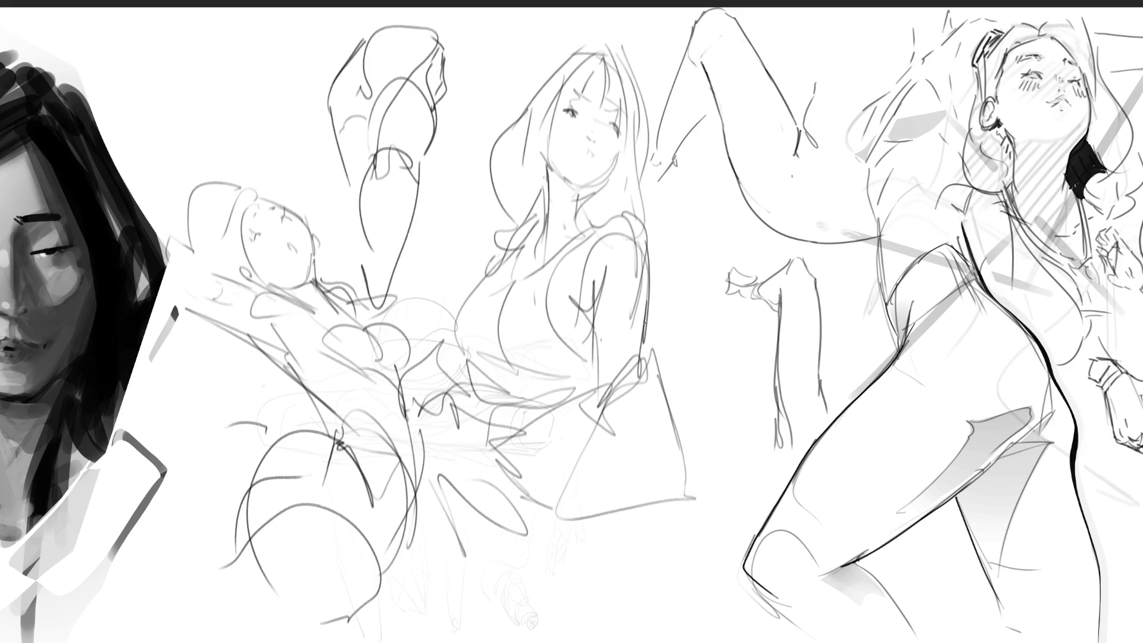
Step: Fade the central seated figure with a large soft eraser, then redraw her closed eye
key(e)
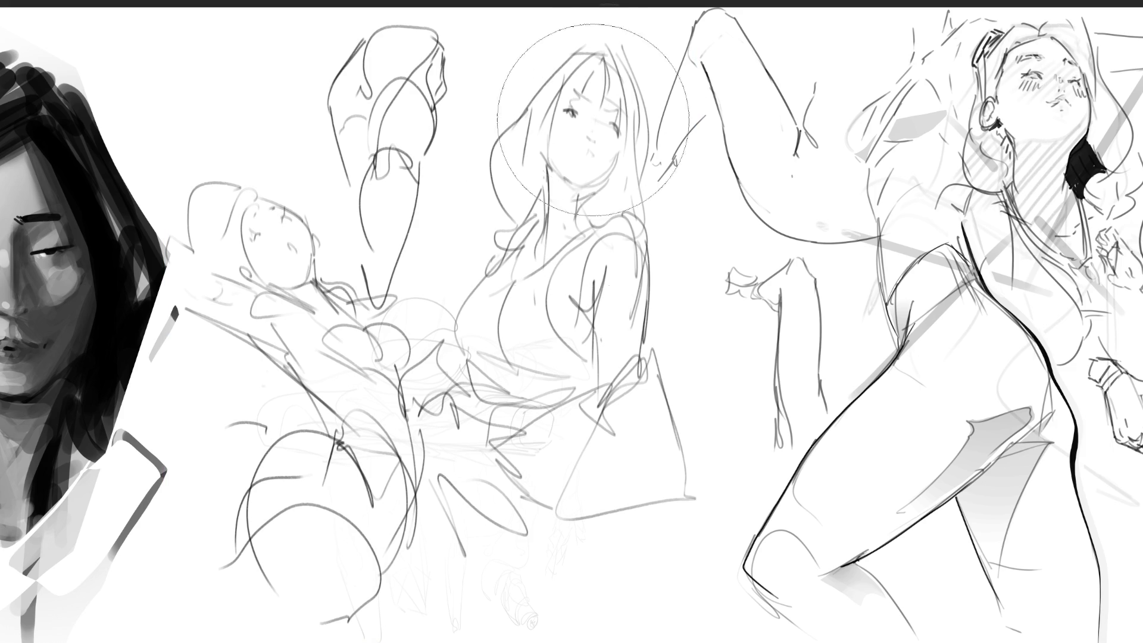
drag(587, 76, 605, 566)
key(b)
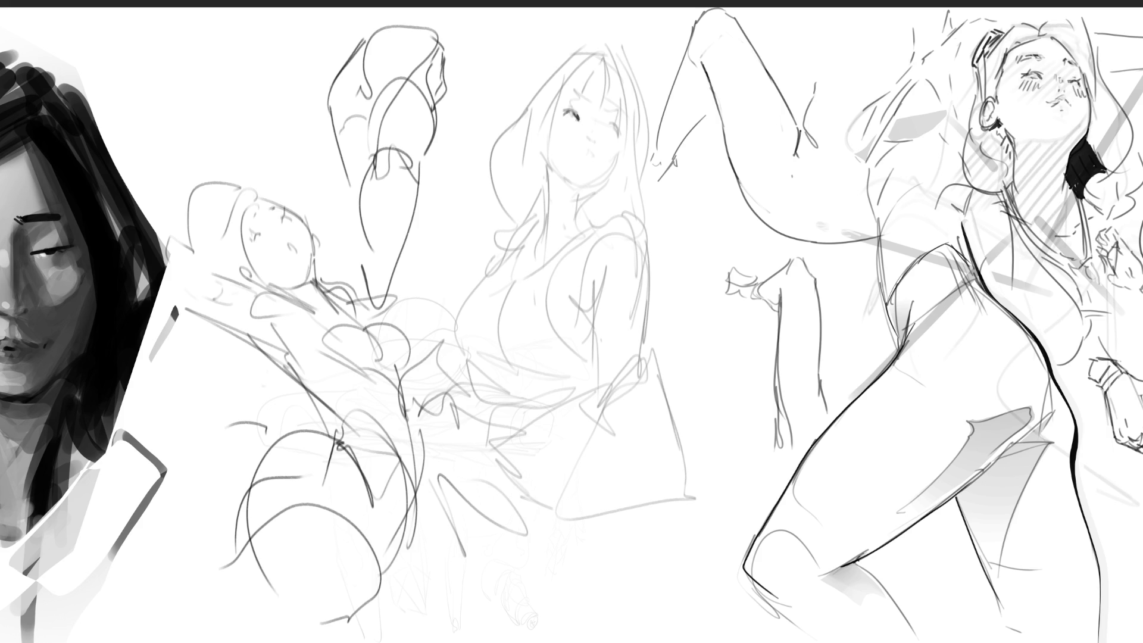
drag(565, 109, 574, 108)
Step: Ink the eyebrow, lips, jaw-and-neck line and the left edges of the face
drag(575, 91, 583, 91)
drag(583, 153, 589, 154)
mouse_move(578, 200)
mouse_down()
mouse_move(614, 172)
mouse_move(618, 146)
mouse_up()
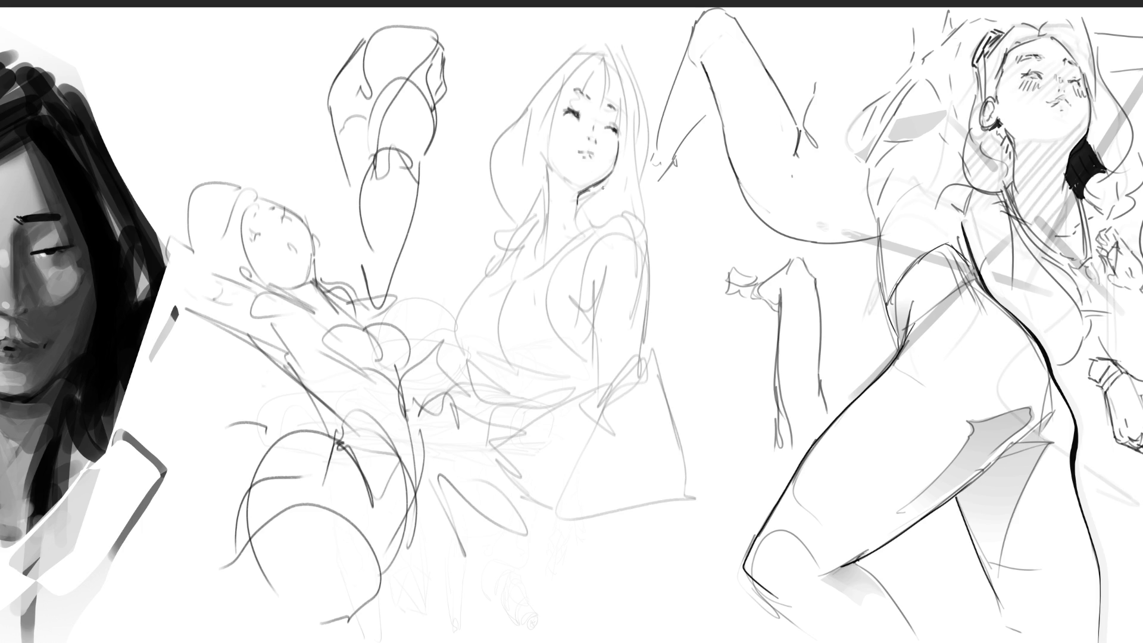
mouse_move(546, 156)
mouse_down()
mouse_move(548, 202)
mouse_move(583, 191)
mouse_move(588, 227)
mouse_move(542, 244)
mouse_move(547, 253)
mouse_up()
key(ctrl+z)
mouse_move(540, 136)
mouse_down()
mouse_move(542, 150)
mouse_move(528, 146)
mouse_up()
drag(536, 112, 539, 126)
Step: Ink dark hair strokes over and beside the head, plus the right cheek and hair edge
drag(562, 77, 559, 173)
drag(558, 93, 543, 127)
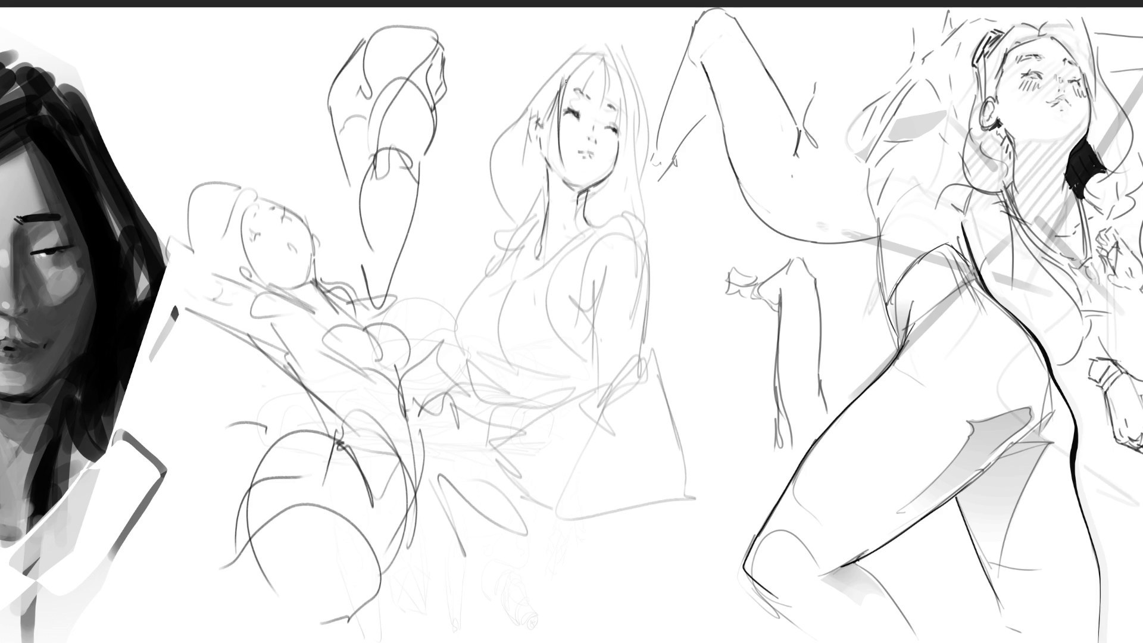
mouse_move(587, 55)
mouse_down()
mouse_move(581, 88)
mouse_move(605, 110)
mouse_move(620, 106)
mouse_up()
drag(568, 58, 544, 85)
mouse_move(588, 57)
mouse_down()
mouse_move(610, 53)
mouse_move(630, 76)
mouse_move(622, 119)
mouse_up()
drag(629, 68, 644, 154)
drag(615, 96, 635, 157)
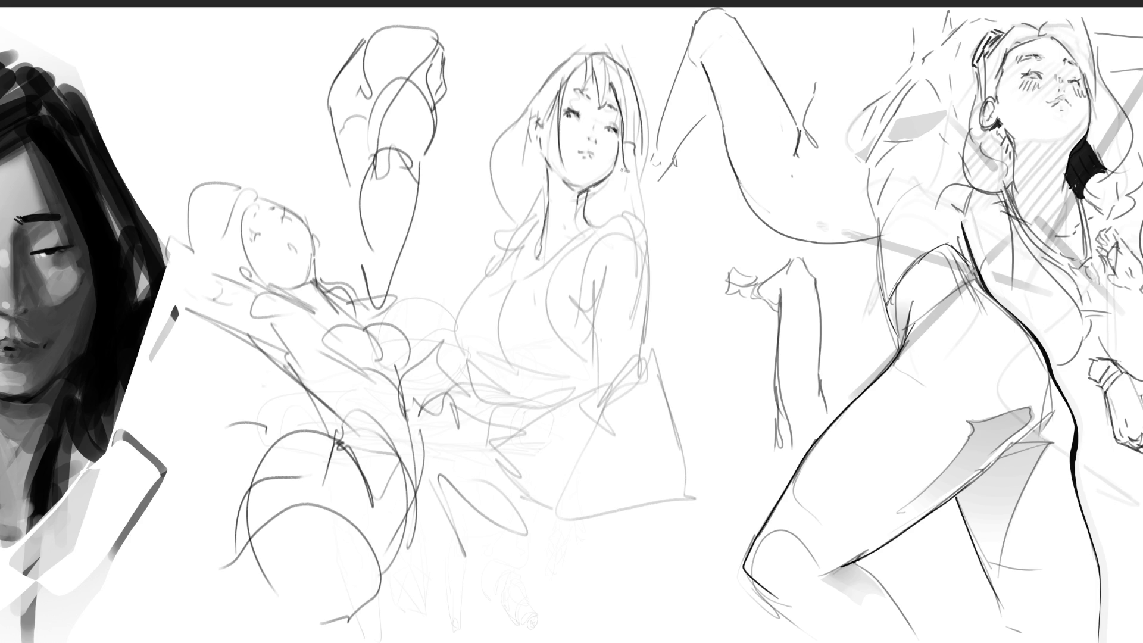
mouse_move(647, 194)
mouse_down()
mouse_move(642, 155)
mouse_move(623, 197)
mouse_move(643, 220)
mouse_up()
Step: Redraw hair flowing down the left side of the head, undoing stray strokes
key(ctrl+z)
mouse_move(549, 69)
mouse_down()
mouse_move(492, 126)
mouse_move(475, 189)
mouse_move(523, 206)
mouse_up()
drag(488, 210, 530, 223)
drag(561, 60, 507, 117)
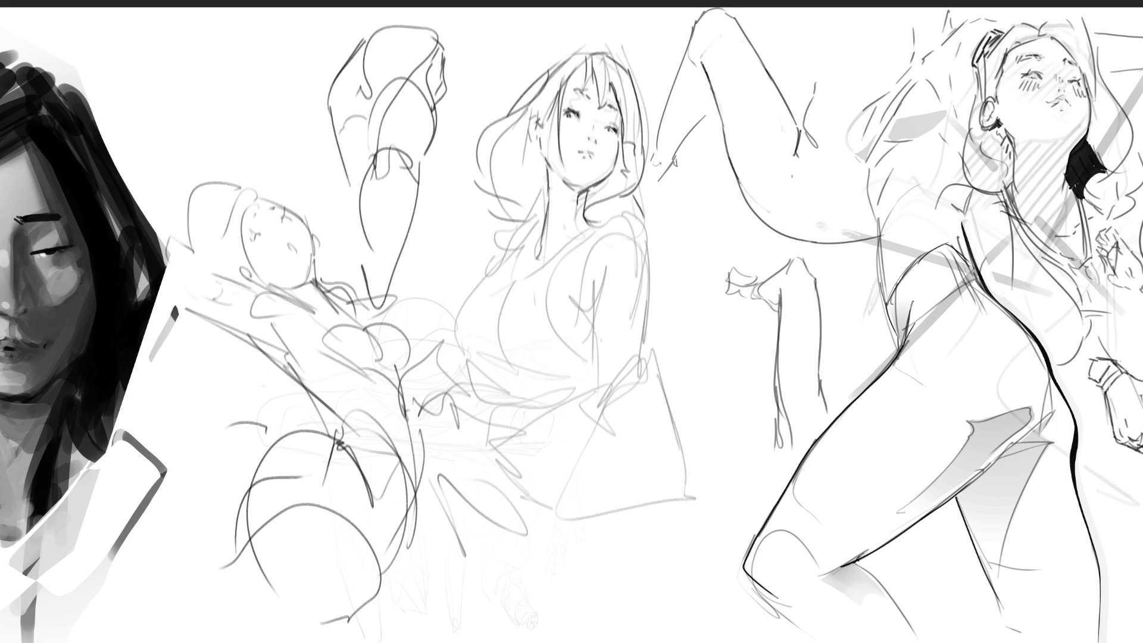
drag(553, 101, 542, 186)
key(ctrl+z)
Step: Ink the neck, shoulder and bust curve, redrawing the underbust line several times
mouse_move(593, 222)
mouse_down()
mouse_move(557, 264)
mouse_move(588, 233)
mouse_move(555, 287)
mouse_move(584, 385)
mouse_up()
drag(567, 248, 504, 287)
mouse_move(537, 229)
mouse_down()
mouse_move(525, 245)
mouse_move(504, 400)
mouse_up()
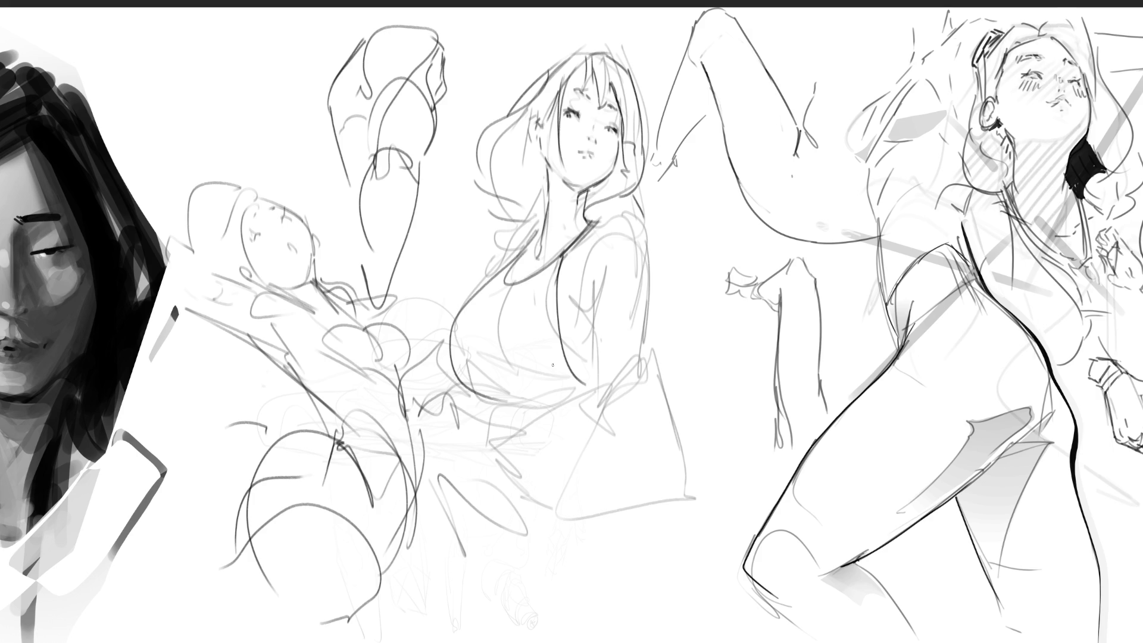
key(ctrl+z)
drag(532, 233, 510, 389)
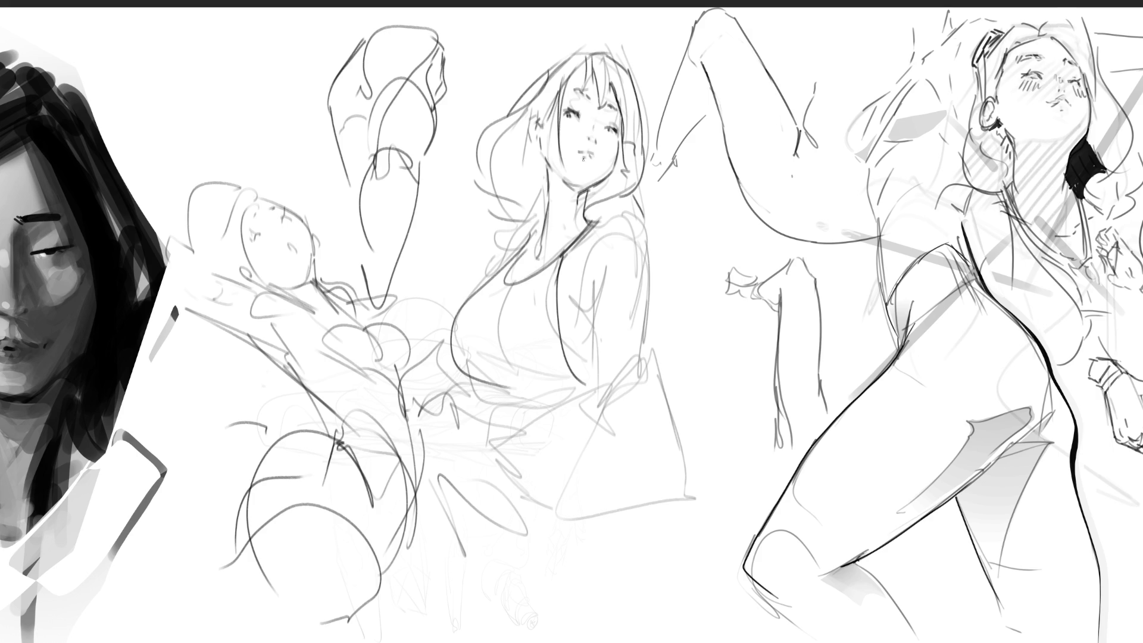
key(ctrl+z)
mouse_move(532, 234)
mouse_down()
mouse_move(457, 310)
mouse_move(512, 389)
mouse_move(480, 351)
mouse_move(560, 389)
mouse_up()
drag(489, 379, 561, 401)
key(ctrl+z)
key(ctrl+z)
drag(508, 366, 568, 390)
Step: Add a curved line inside the bust and a vertical jacket line, undoing recent contour strokes
key(ctrl+z)
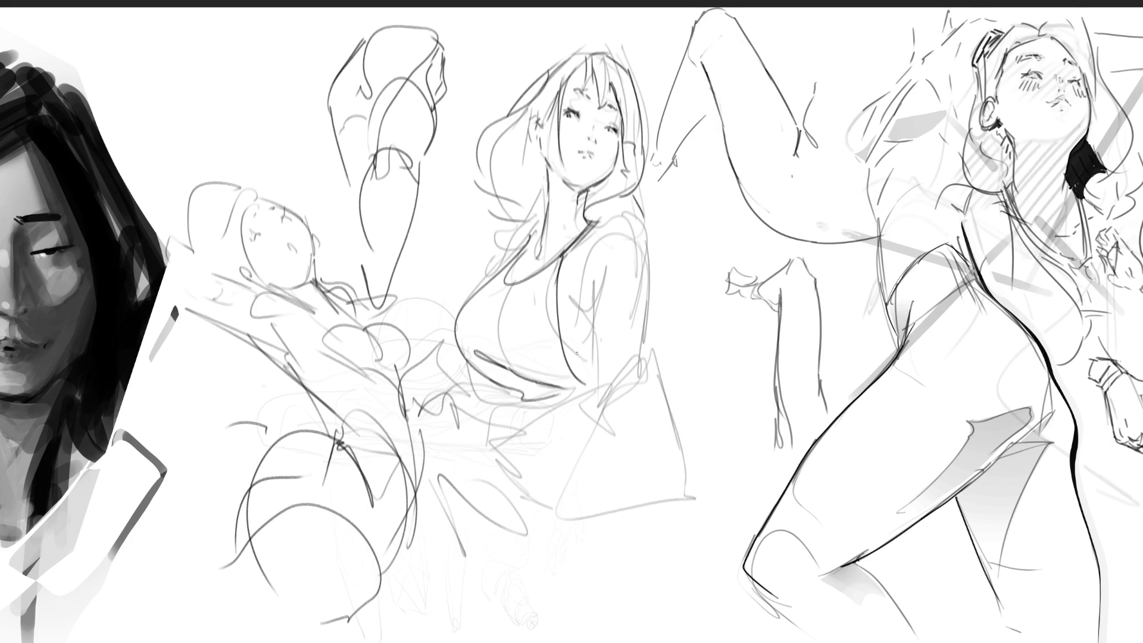
mouse_move(509, 284)
mouse_down()
mouse_move(498, 368)
mouse_move(526, 390)
mouse_move(543, 397)
mouse_move(596, 375)
mouse_move(598, 319)
mouse_up()
key(ctrl+z)
key(ctrl+z)
mouse_move(584, 299)
mouse_down()
mouse_move(602, 321)
mouse_move(597, 254)
mouse_up()
key(ctrl+z)
mouse_move(599, 287)
mouse_down()
mouse_move(597, 272)
mouse_move(592, 293)
mouse_up()
key(ctrl+z)
key(ctrl+z)
key(ctrl+z)
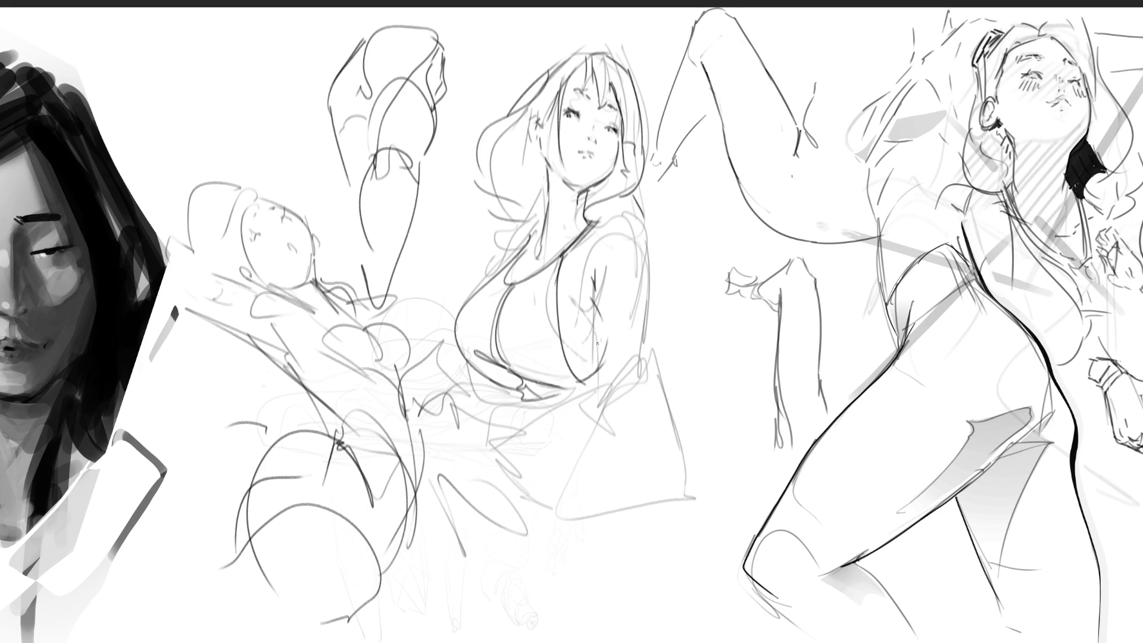
Step: Ink the central figure's shoulder line running lower, plus accents along the bag strap
mouse_move(603, 212)
mouse_down()
mouse_move(631, 214)
mouse_move(650, 272)
mouse_up()
key(ctrl+z)
drag(632, 214, 640, 355)
drag(652, 344, 561, 397)
mouse_move(626, 364)
mouse_down()
mouse_move(573, 394)
mouse_move(623, 425)
mouse_up()
drag(598, 396, 562, 399)
Step: Ink the hip curve and bag outline, with hatched curves below the hip
mouse_move(575, 390)
mouse_down()
mouse_move(535, 393)
mouse_move(481, 470)
mouse_move(651, 539)
mouse_up()
mouse_move(673, 356)
mouse_down()
mouse_move(685, 448)
mouse_move(575, 517)
mouse_move(476, 429)
mouse_move(480, 400)
mouse_up()
drag(458, 430, 498, 391)
mouse_move(460, 417)
mouse_down()
mouse_move(450, 454)
mouse_move(482, 378)
mouse_up()
drag(432, 357, 440, 350)
drag(427, 359, 404, 394)
drag(405, 394, 441, 465)
Step: Try a shoulder-to-arm line, then undo the recent torso and arm strokes
drag(541, 214, 501, 268)
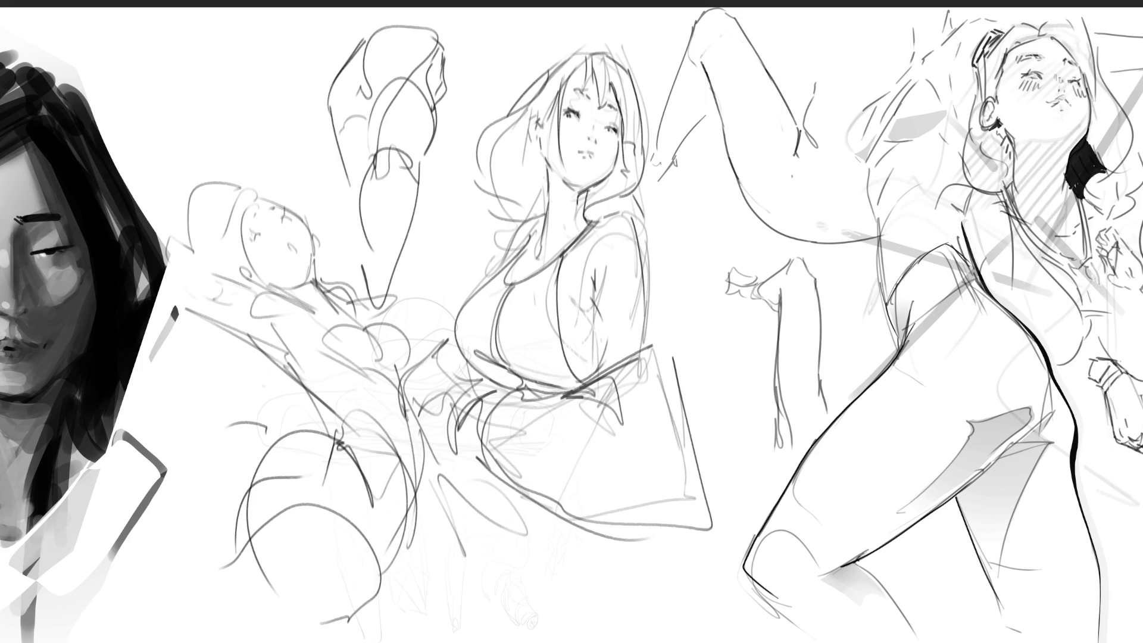
key(ctrl+z)
mouse_move(545, 215)
mouse_down()
mouse_move(499, 266)
mouse_move(532, 242)
mouse_up()
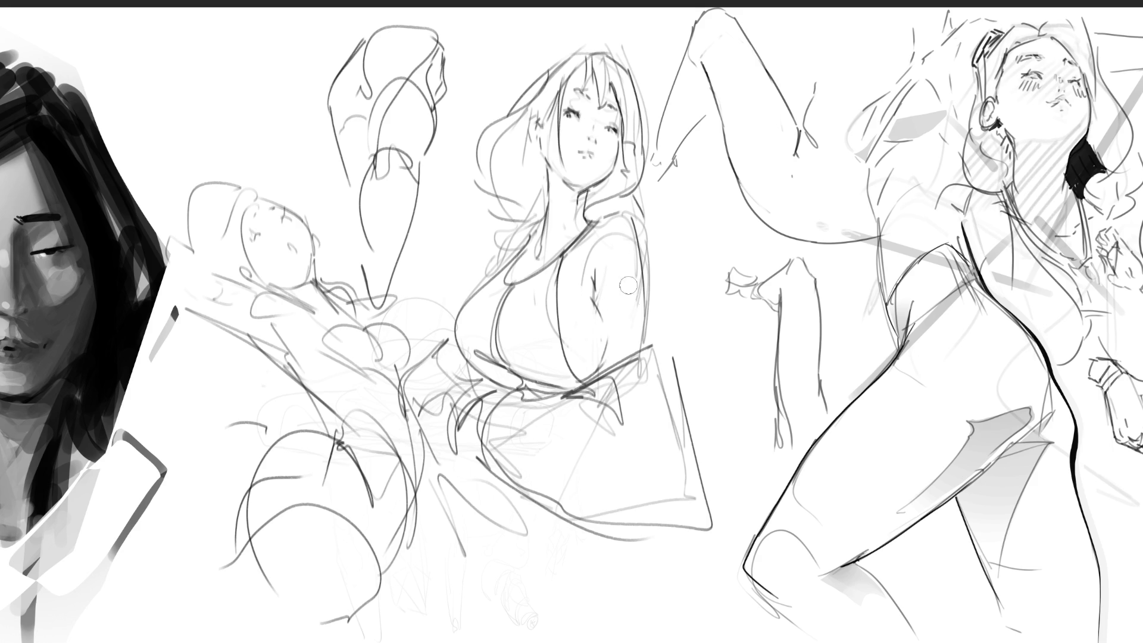
key(ctrl+z)
key(ctrl+z)
key(ctrl+z)
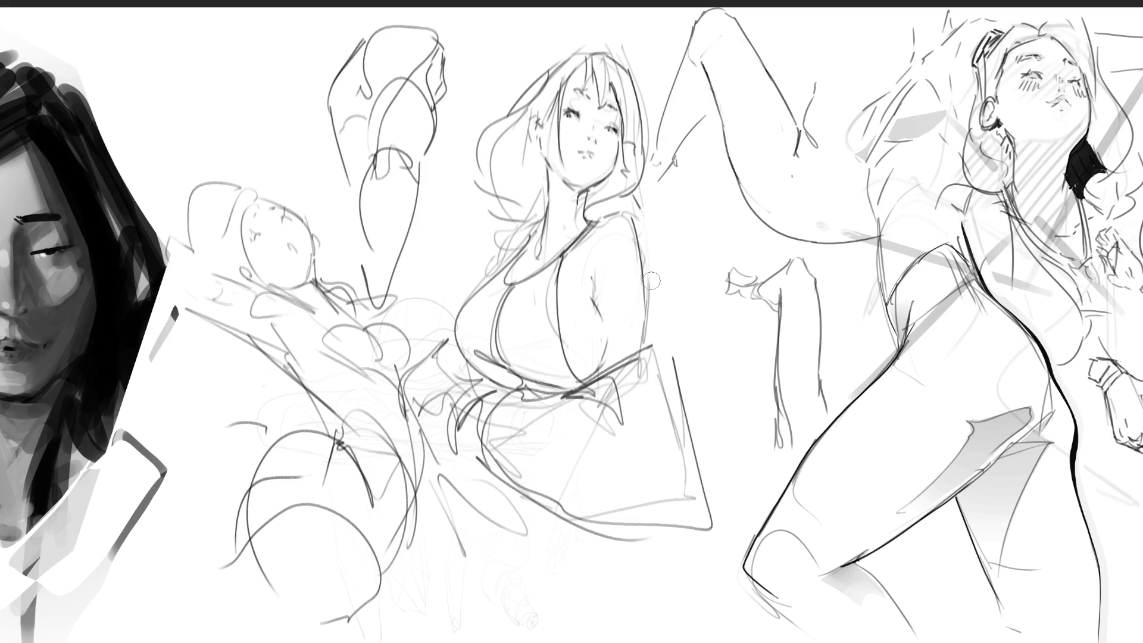
Step: Add marks by the bust and collar and ink curves around and under the bag
mouse_move(649, 345)
mouse_down()
mouse_move(655, 333)
mouse_move(677, 369)
mouse_up()
mouse_move(601, 226)
mouse_down()
mouse_move(616, 216)
mouse_move(649, 332)
mouse_up()
mouse_move(661, 357)
mouse_down()
mouse_move(672, 424)
mouse_move(741, 471)
mouse_move(711, 537)
mouse_up()
drag(549, 523, 621, 550)
drag(489, 477, 665, 557)
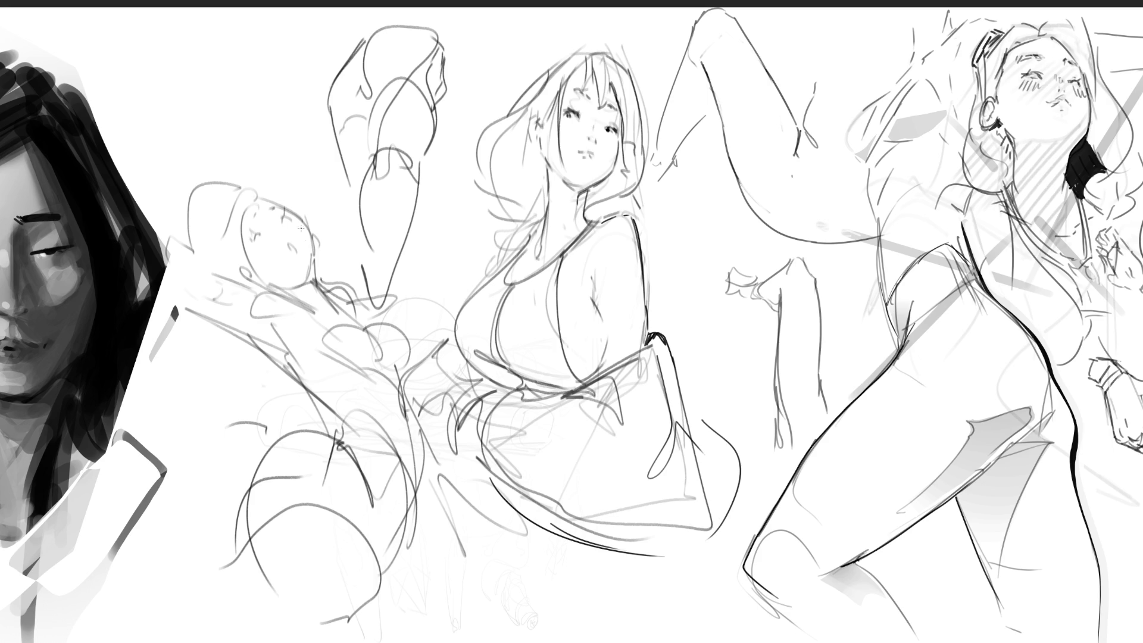
Step: Darken the reclining figure's chin, neck and jaw lines
drag(265, 309, 290, 338)
mouse_move(211, 315)
mouse_down()
mouse_move(252, 330)
mouse_move(299, 378)
mouse_up()
mouse_move(264, 288)
mouse_down()
mouse_move(297, 307)
mouse_move(281, 282)
mouse_move(293, 301)
mouse_up()
mouse_move(314, 244)
mouse_down()
mouse_move(311, 275)
mouse_move(334, 305)
mouse_move(297, 286)
mouse_move(320, 293)
mouse_move(304, 271)
mouse_move(313, 243)
mouse_move(310, 271)
mouse_up()
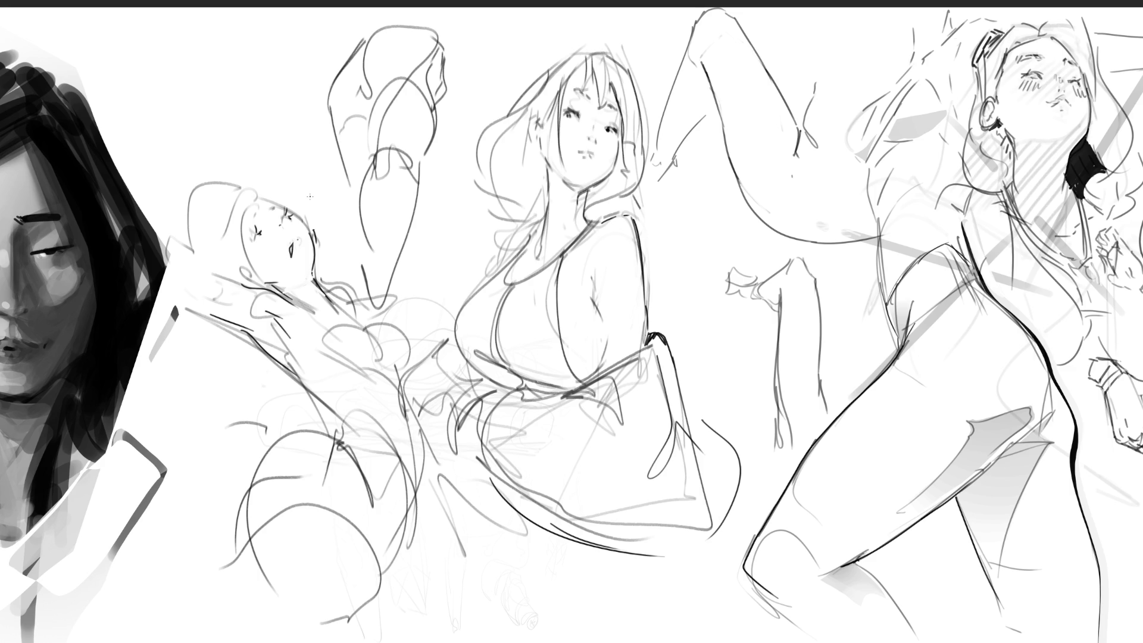
Step: Redraw the reclining figure's eyes darker and shift the mouth stroke slightly right
drag(246, 222, 266, 212)
key(ctrl+z)
drag(298, 238, 296, 253)
Step: Outline the reclining figure's shoulder, chest and arm, then erase the raised leg sketch above it
key(ctrl+z)
key(ctrl+z)
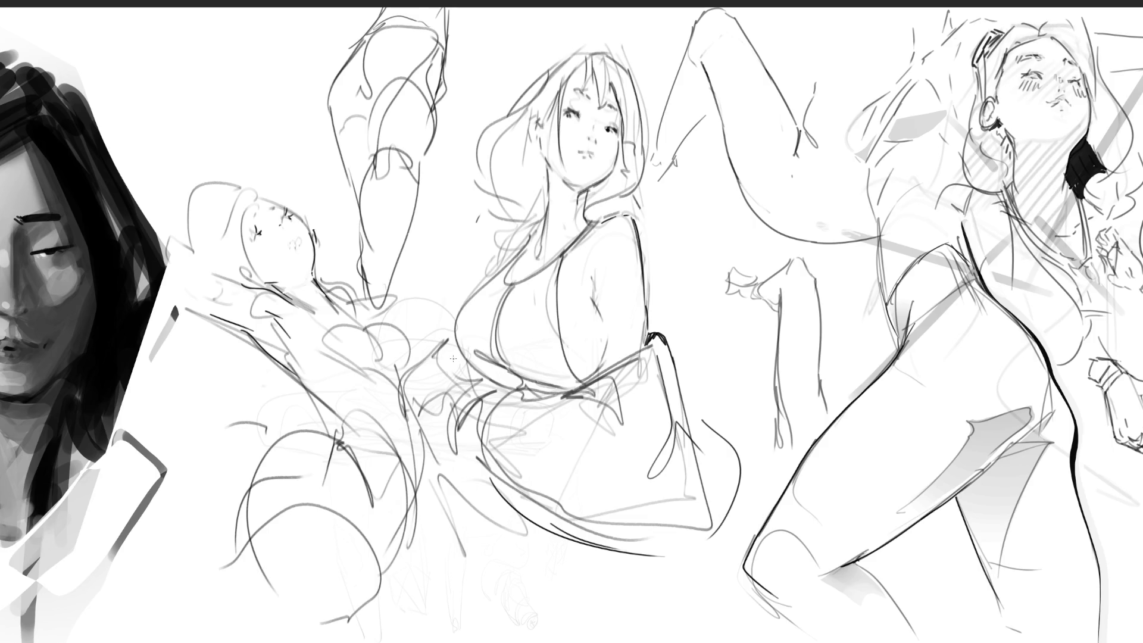
drag(324, 324, 390, 368)
mouse_move(382, 323)
mouse_down()
mouse_move(406, 366)
mouse_move(408, 432)
mouse_up()
mouse_move(288, 370)
mouse_down()
mouse_move(340, 417)
mouse_move(328, 433)
mouse_move(343, 440)
mouse_up()
drag(407, 387, 412, 504)
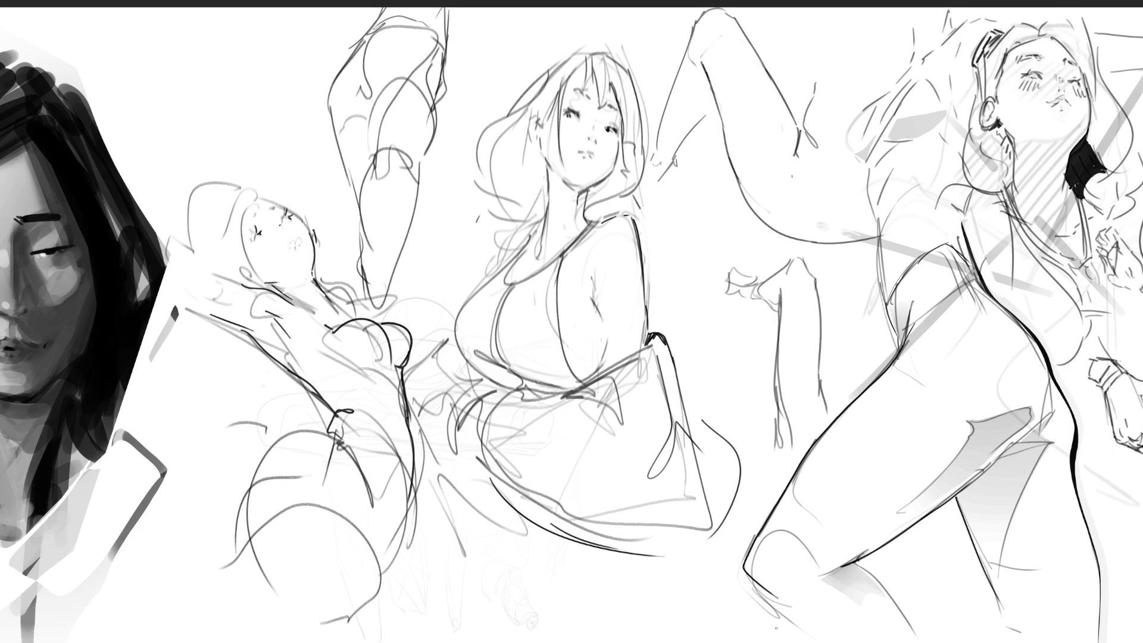
key(e)
mouse_move(444, 30)
mouse_down()
mouse_move(428, 148)
mouse_move(431, 22)
mouse_move(363, 227)
mouse_move(378, 268)
mouse_move(409, 151)
mouse_move(393, 98)
mouse_move(350, 129)
mouse_move(358, 170)
mouse_move(399, 71)
mouse_move(377, 253)
mouse_move(406, 301)
mouse_move(453, 280)
mouse_up()
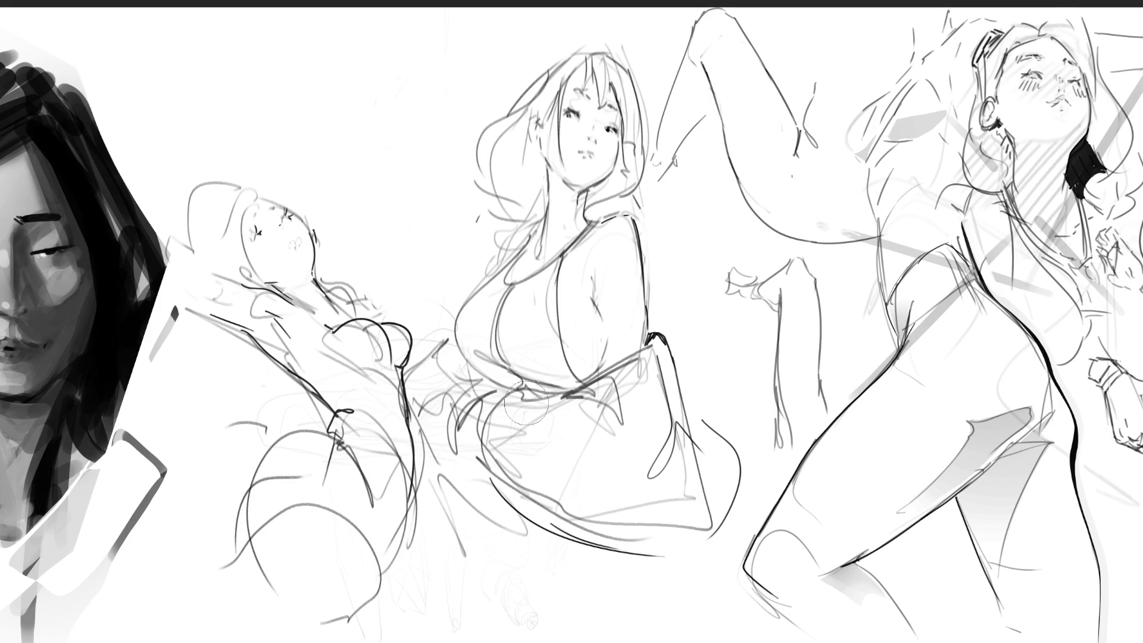
Step: With a smaller brush, redraw the central figure's chest curve higher and touch up its arm edge
key(bracketleft)
key(bracketleft)
key(bracketleft)
drag(508, 369, 489, 365)
mouse_move(456, 320)
mouse_down()
mouse_move(451, 351)
mouse_move(490, 387)
mouse_up()
key(ctrl+z)
mouse_move(463, 307)
mouse_down()
mouse_move(478, 378)
mouse_move(502, 386)
mouse_up()
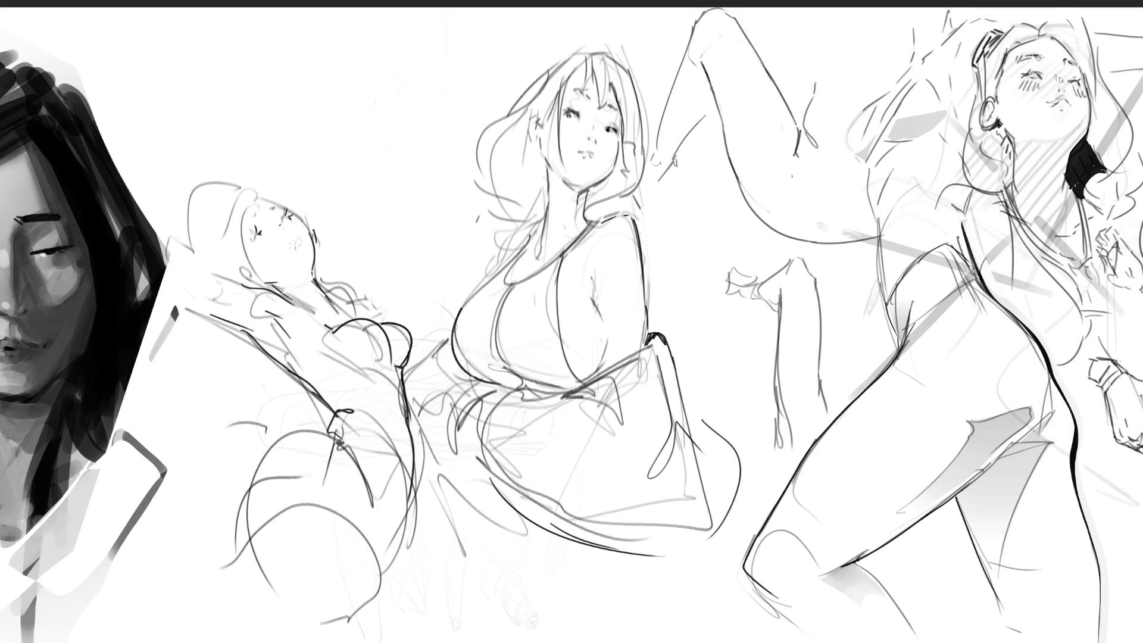
drag(644, 271, 650, 318)
drag(637, 232, 649, 297)
Step: Darken the reclining figure's neck and hair line and outline its chest and lower body
mouse_move(322, 301)
mouse_down()
mouse_move(340, 292)
mouse_move(352, 306)
mouse_up()
drag(355, 298, 369, 319)
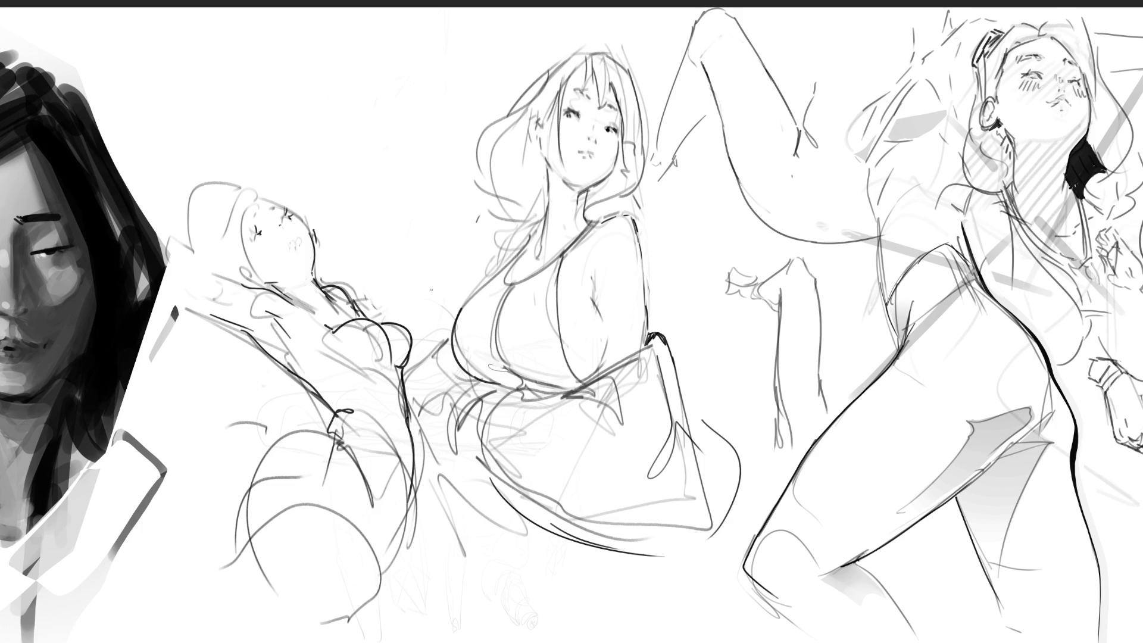
mouse_move(364, 364)
mouse_down()
mouse_move(405, 398)
mouse_move(408, 460)
mouse_up()
drag(342, 440, 390, 521)
drag(411, 458, 395, 582)
drag(410, 538, 403, 559)
drag(379, 495, 383, 537)
Step: Try arcs over the reclining figure's hip, undo them, and start a new head above it
mouse_move(358, 460)
mouse_down()
mouse_move(318, 418)
mouse_move(253, 490)
mouse_move(275, 524)
mouse_up()
drag(313, 487, 271, 545)
key(ctrl+z)
key(ctrl+z)
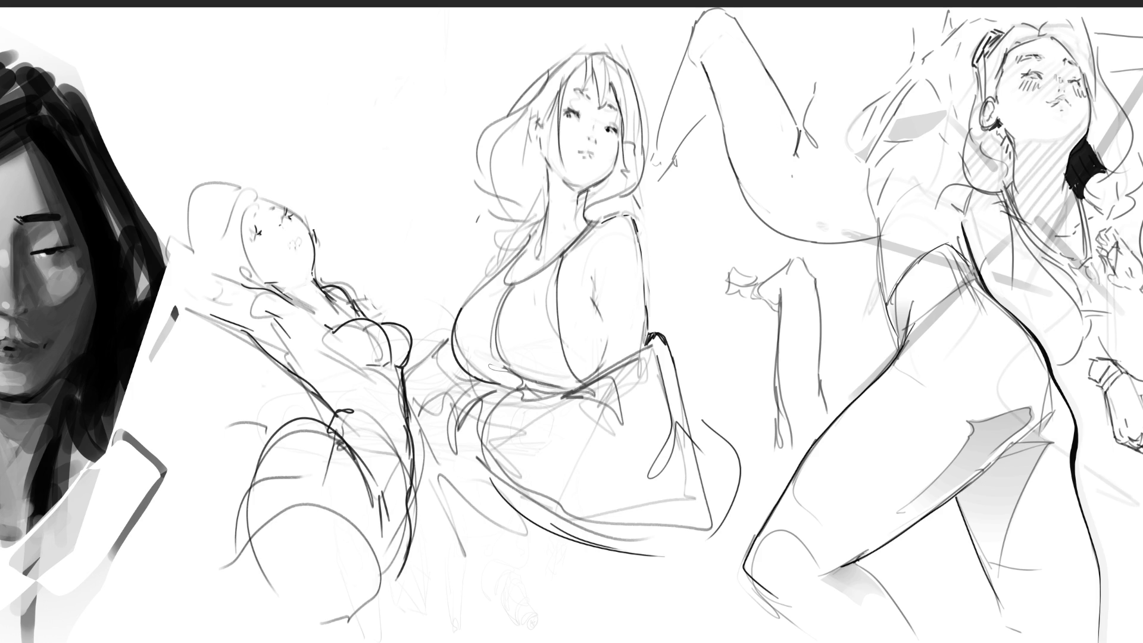
mouse_move(252, 574)
mouse_down()
mouse_move(316, 460)
mouse_move(370, 573)
mouse_up()
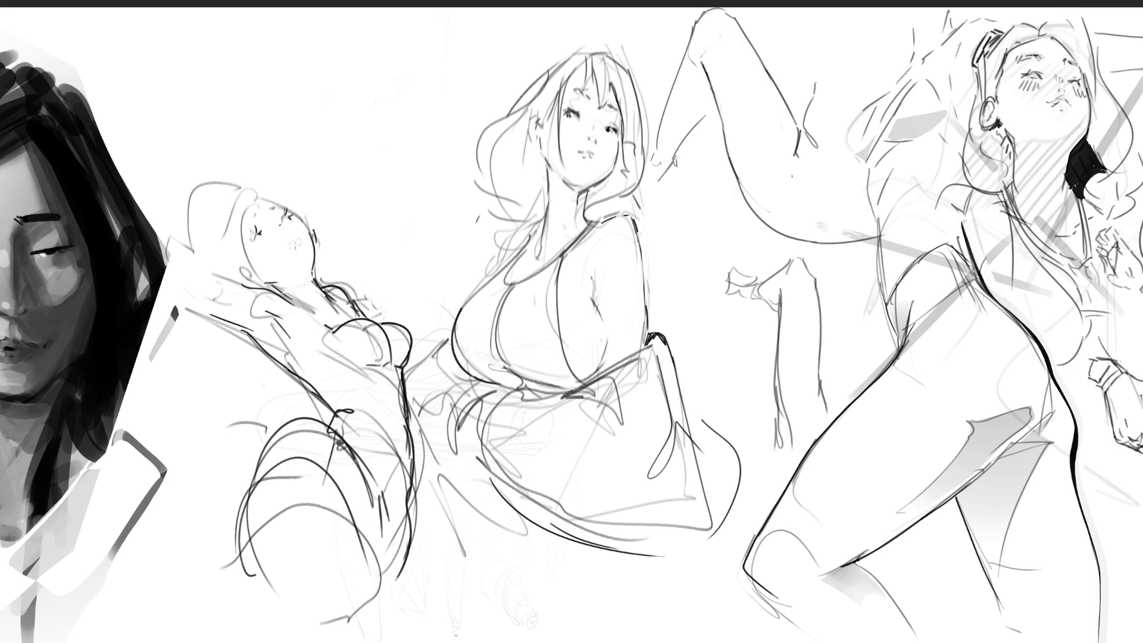
key(ctrl+z)
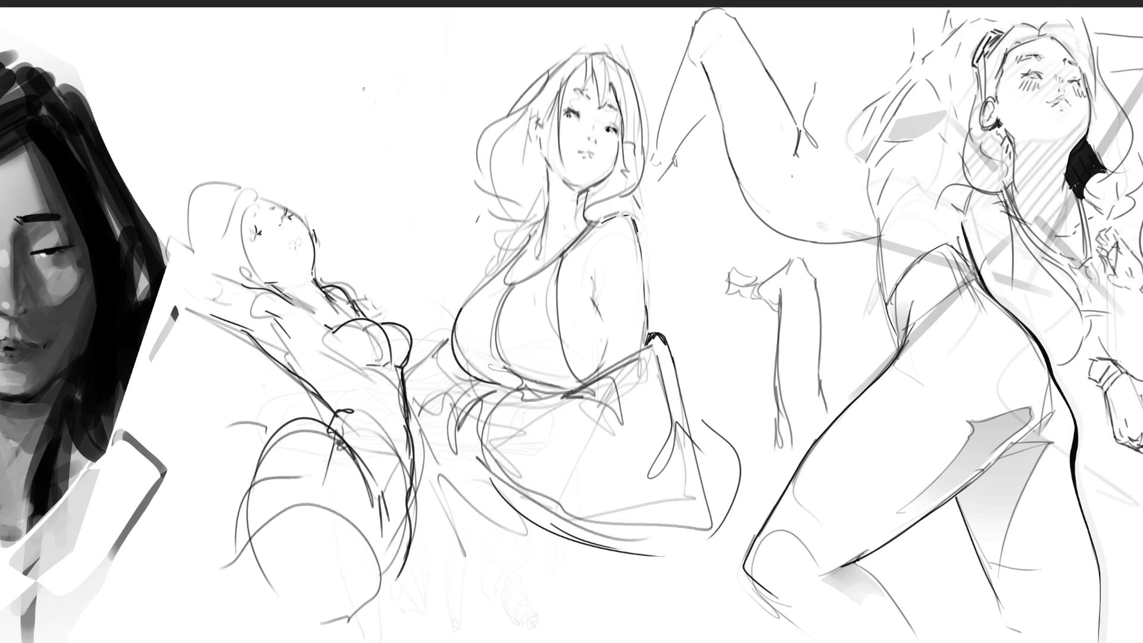
mouse_move(343, 101)
mouse_down()
mouse_move(346, 59)
mouse_move(362, 48)
mouse_move(412, 69)
mouse_move(390, 137)
mouse_up()
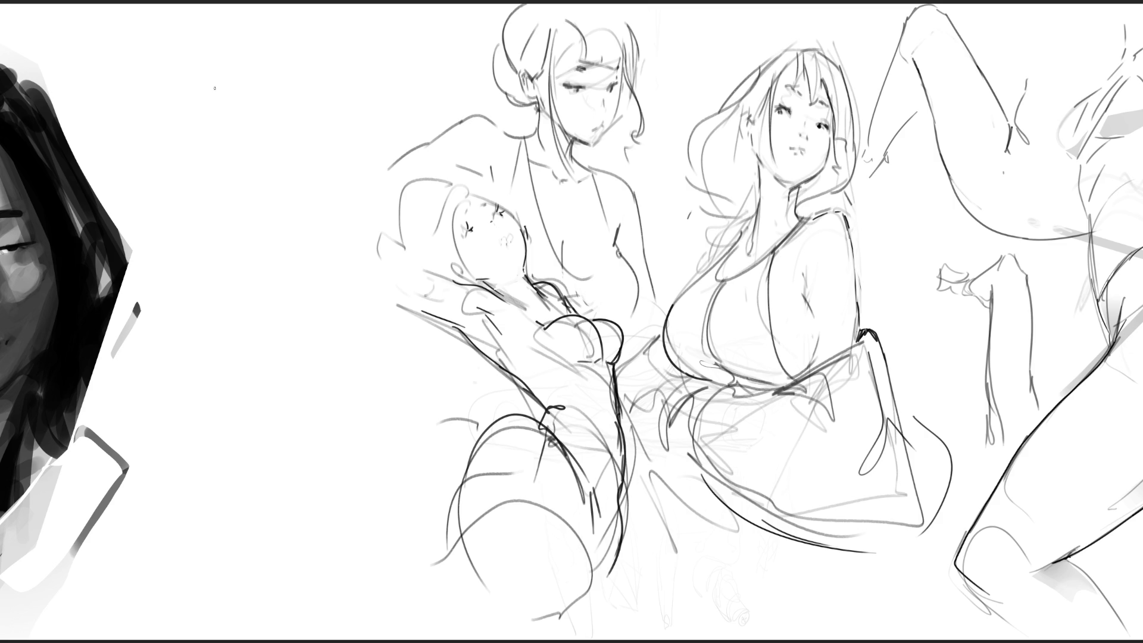
Step: Rough in the new upright figure's head, long vertical contours and left and right outlines
drag(203, 111, 211, 156)
mouse_move(197, 101)
mouse_down()
mouse_move(226, 67)
mouse_move(276, 84)
mouse_move(258, 19)
mouse_move(288, 63)
mouse_move(290, 17)
mouse_up()
mouse_move(291, 24)
mouse_down()
mouse_move(308, 101)
mouse_move(298, 225)
mouse_up()
drag(310, 66, 318, 132)
drag(291, 332, 315, 131)
drag(305, 62, 313, 296)
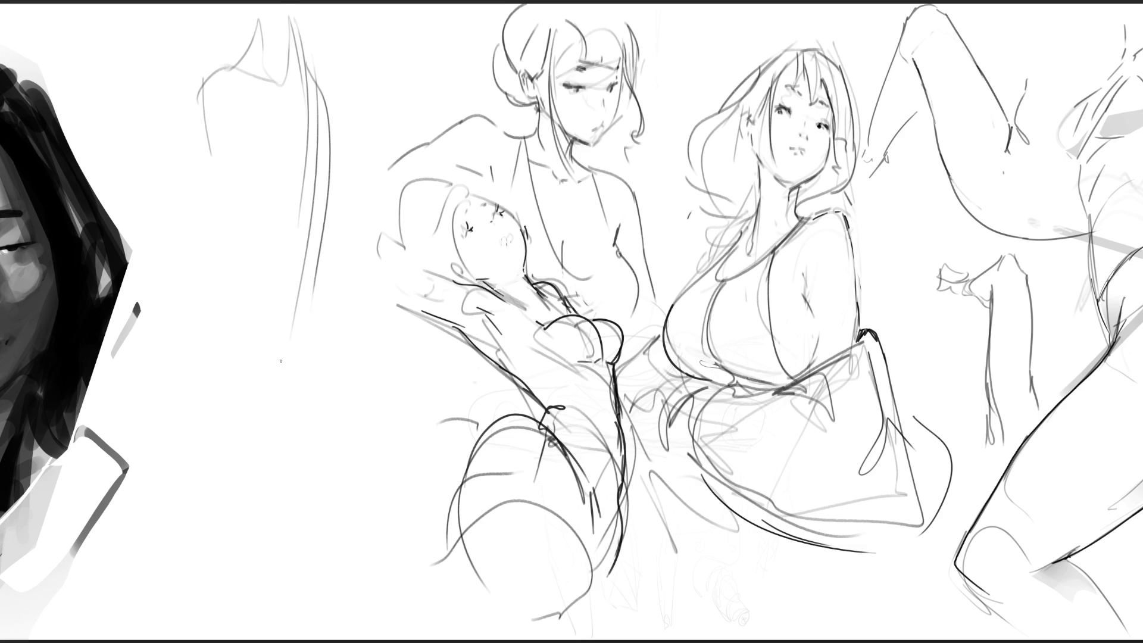
drag(209, 162, 260, 365)
mouse_move(270, 152)
mouse_down()
mouse_move(265, 372)
mouse_move(311, 315)
mouse_up()
drag(334, 106, 322, 313)
drag(326, 238, 295, 390)
drag(205, 286, 266, 388)
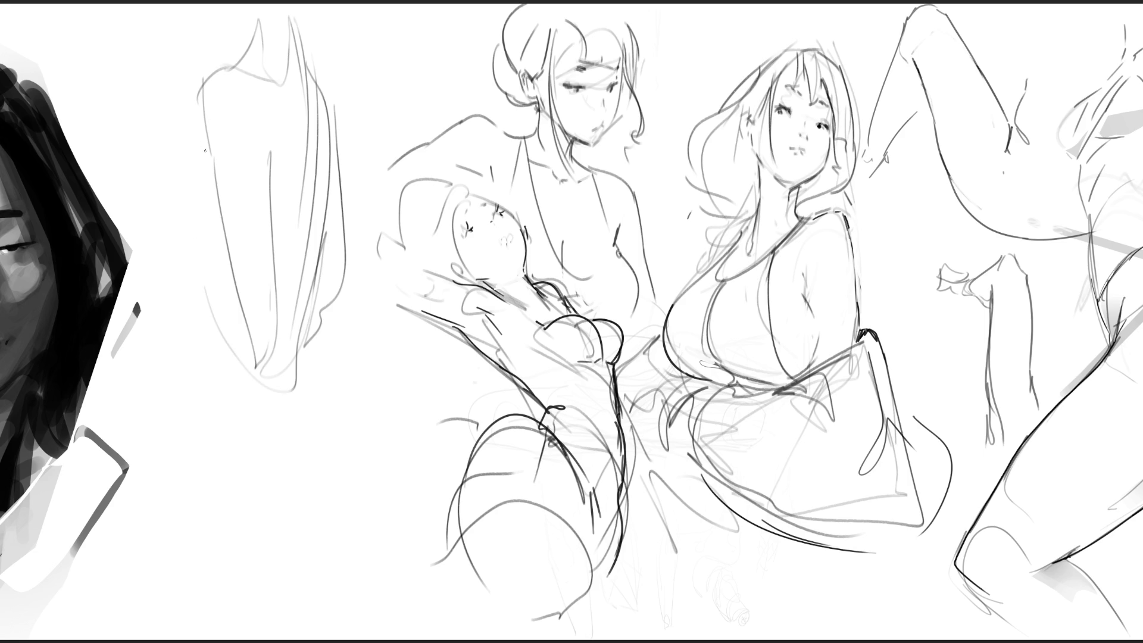
Step: Outline the new figure's shoulders, lower body and the lines beneath it
mouse_move(203, 113)
mouse_down()
mouse_move(189, 177)
mouse_move(154, 181)
mouse_move(192, 288)
mouse_up()
mouse_move(208, 243)
mouse_down()
mouse_move(185, 278)
mouse_move(231, 429)
mouse_up()
drag(205, 376, 179, 255)
mouse_move(191, 316)
mouse_down()
mouse_move(305, 405)
mouse_move(318, 275)
mouse_up()
mouse_move(318, 275)
mouse_down()
mouse_move(343, 418)
mouse_move(322, 464)
mouse_up()
drag(324, 470, 291, 495)
drag(331, 377, 317, 466)
drag(334, 380, 427, 478)
mouse_move(203, 408)
mouse_down()
mouse_move(218, 511)
mouse_move(272, 600)
mouse_up()
mouse_move(226, 441)
mouse_down()
mouse_move(289, 618)
mouse_move(388, 637)
mouse_up()
mouse_move(393, 608)
mouse_down()
mouse_move(364, 450)
mouse_move(384, 492)
mouse_up()
drag(289, 497, 393, 442)
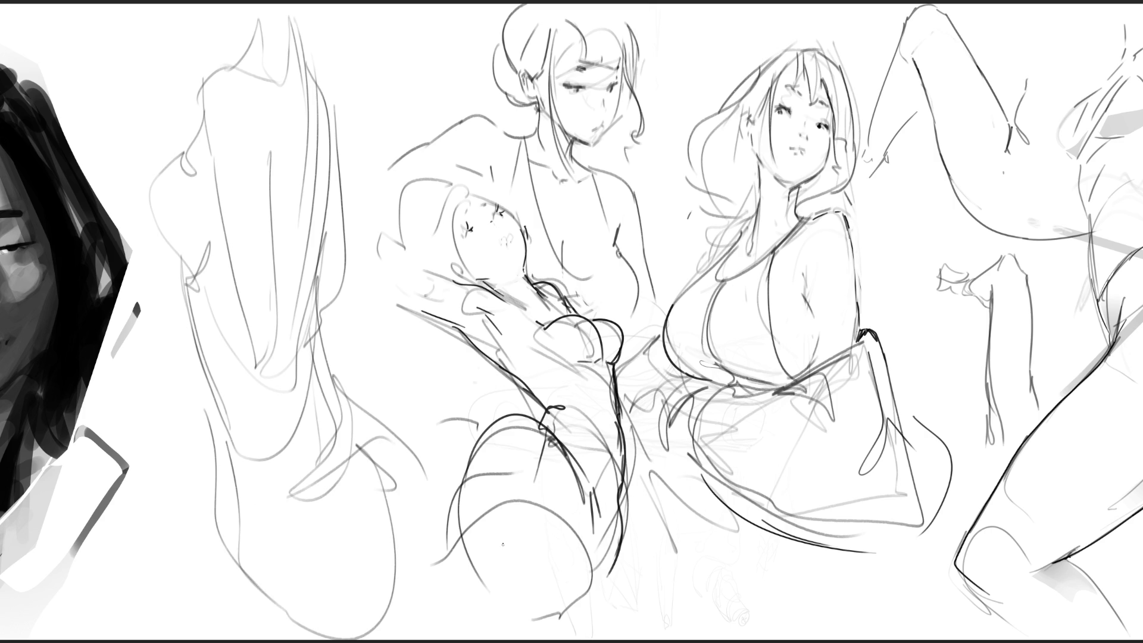
Step: Draw a long diagonal line across the central study and lasso-select the new figure
drag(721, 279, 1046, 333)
mouse_move(174, 367)
mouse_down()
mouse_move(259, 357)
mouse_move(248, 300)
mouse_up()
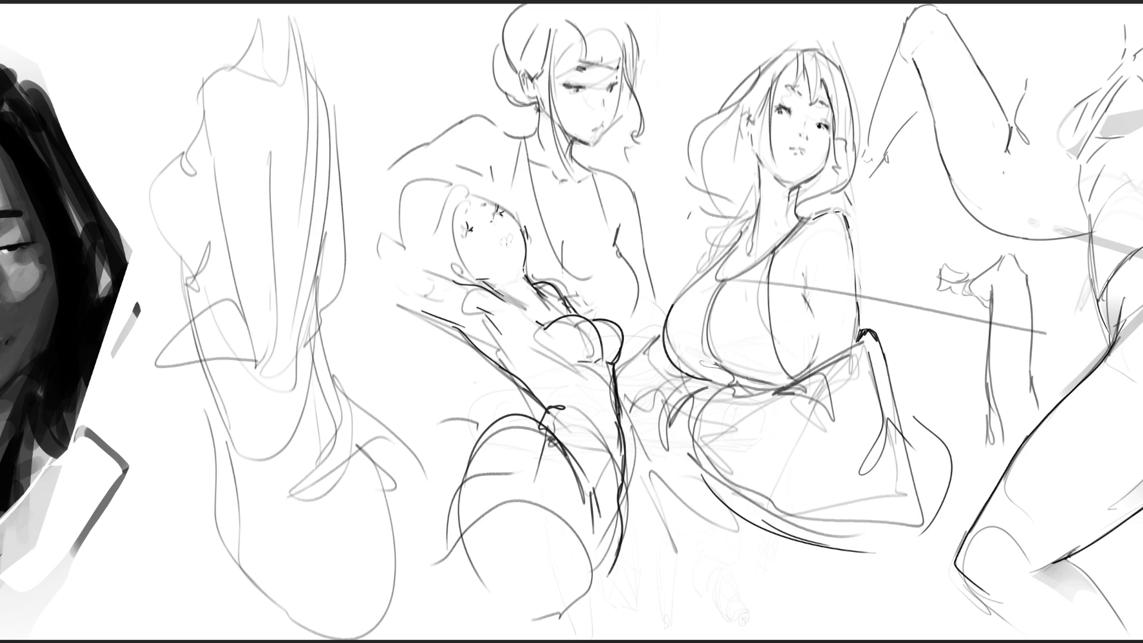
mouse_move(345, 62)
mouse_down()
mouse_move(266, 3)
mouse_move(137, 215)
mouse_move(286, 640)
mouse_move(413, 557)
mouse_move(429, 420)
mouse_move(365, 269)
mouse_move(370, 216)
mouse_up()
key(ctrl+t)
Step: Squash the selected left figure downward with Free Transform and deselect
mouse_move(272, 4)
mouse_down()
mouse_move(328, 171)
mouse_move(318, 87)
mouse_move(291, 19)
mouse_up()
key(Return)
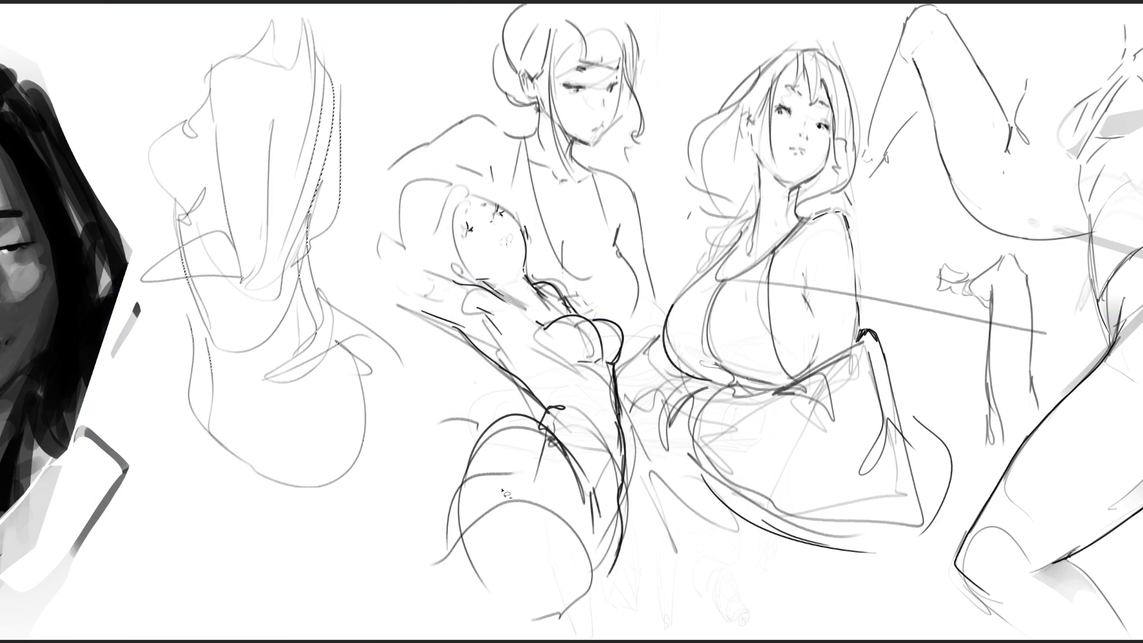
key(ctrl+d)
Step: Add curves and long vertical lines to the reshaped figure's lower body and base
drag(384, 420, 355, 532)
drag(416, 401, 410, 468)
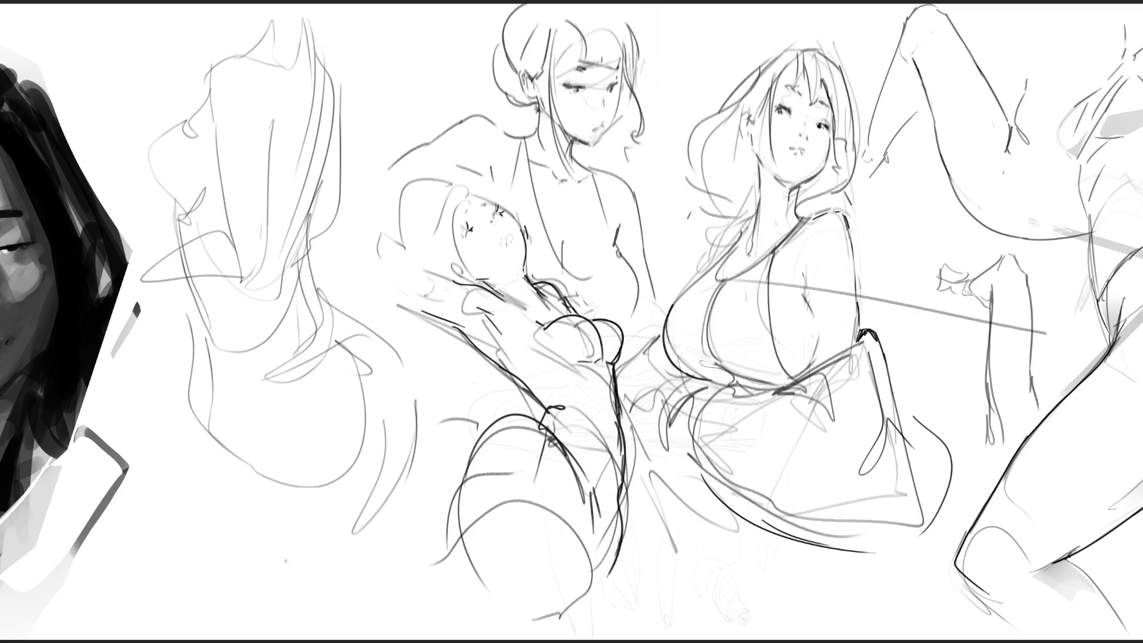
mouse_move(392, 497)
mouse_down()
mouse_move(356, 534)
mouse_move(399, 513)
mouse_up()
mouse_move(396, 514)
mouse_down()
mouse_move(396, 595)
mouse_move(305, 550)
mouse_move(294, 557)
mouse_up()
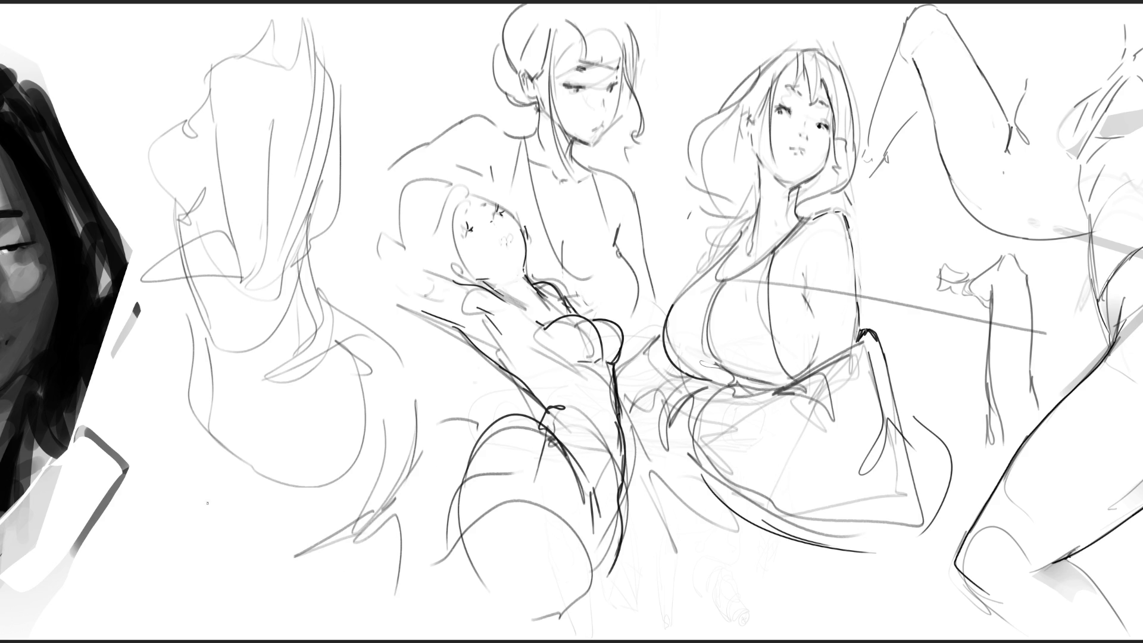
drag(197, 340, 210, 590)
mouse_move(184, 480)
mouse_down()
mouse_move(196, 559)
mouse_move(226, 627)
mouse_up()
drag(208, 589, 366, 586)
drag(380, 542, 379, 599)
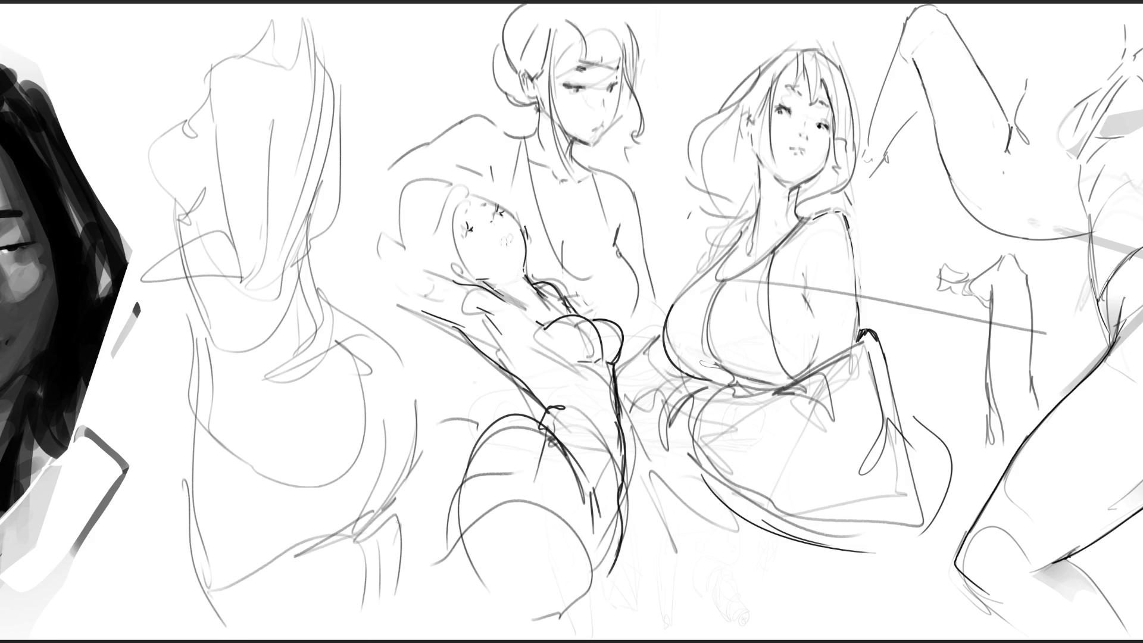
mouse_move(202, 421)
mouse_down()
mouse_move(239, 549)
mouse_move(245, 641)
mouse_up()
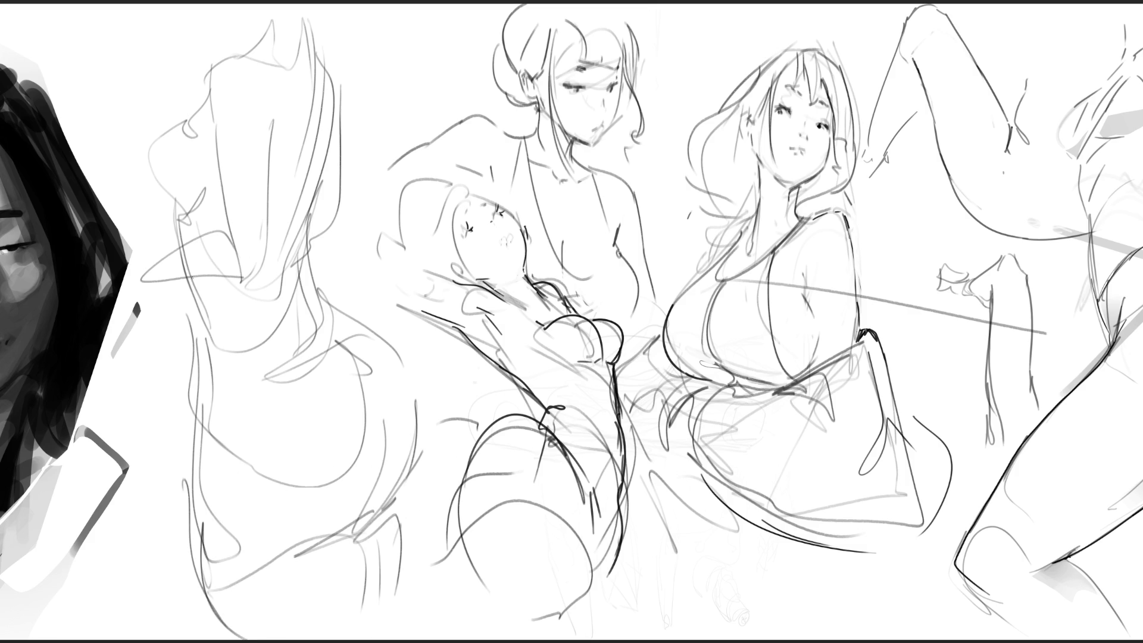
Step: Add a few more strokes across the figure, then lasso it and delete it
mouse_move(141, 280)
mouse_down()
mouse_move(142, 338)
mouse_move(157, 279)
mouse_move(139, 363)
mouse_up()
mouse_move(186, 289)
mouse_down()
mouse_move(158, 313)
mouse_move(284, 263)
mouse_up()
mouse_move(275, 131)
mouse_down()
mouse_move(271, 273)
mouse_move(212, 248)
mouse_up()
drag(212, 239, 289, 109)
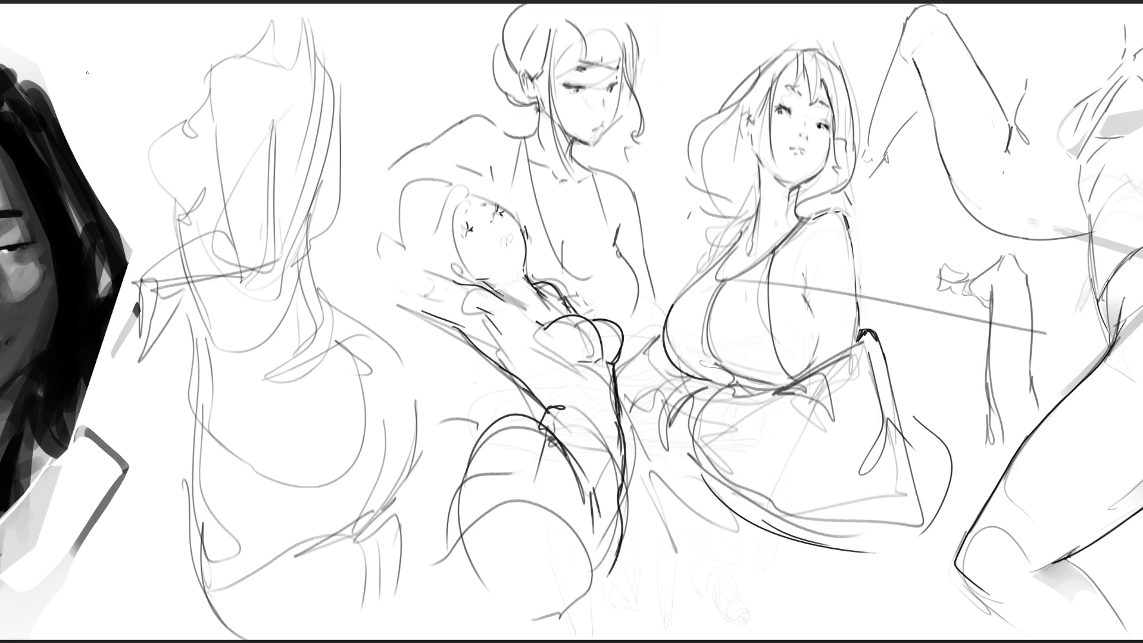
mouse_move(360, 80)
mouse_down()
mouse_move(238, 4)
mouse_move(131, 193)
mouse_move(167, 640)
mouse_move(365, 641)
mouse_move(424, 567)
mouse_move(423, 512)
mouse_move(442, 448)
mouse_move(490, 428)
mouse_move(352, 271)
mouse_move(364, 189)
mouse_up()
key(Delete)
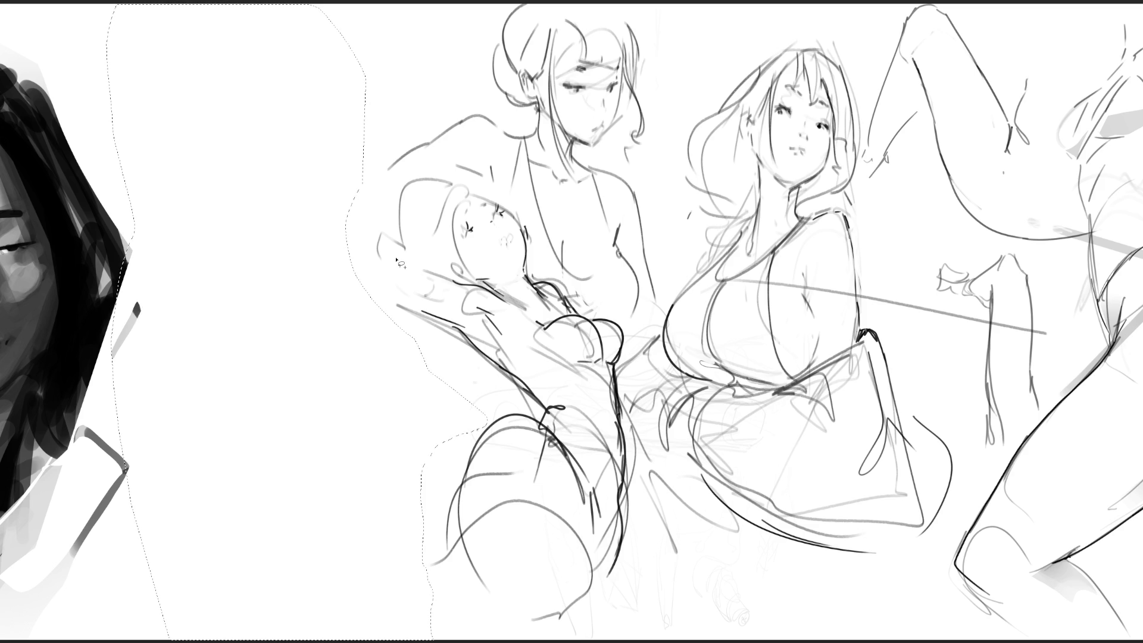
Step: Deselect and sketch a head oval with inner marks and a bottom curve in the empty area
key(ctrl+d)
mouse_move(194, 159)
mouse_down()
mouse_move(156, 128)
mouse_move(179, 70)
mouse_move(255, 156)
mouse_up()
mouse_move(229, 98)
mouse_down()
mouse_move(200, 143)
mouse_move(211, 145)
mouse_move(190, 122)
mouse_up()
mouse_move(199, 82)
mouse_down()
mouse_move(267, 167)
mouse_move(241, 125)
mouse_up()
drag(190, 178, 241, 167)
Step: Add jaw lines and a large body contour wrapping around the new head
drag(250, 117, 266, 173)
mouse_move(257, 107)
mouse_down()
mouse_move(268, 152)
mouse_move(226, 229)
mouse_move(197, 221)
mouse_up()
drag(197, 165, 180, 225)
mouse_move(252, 106)
mouse_down()
mouse_move(273, 246)
mouse_move(171, 176)
mouse_move(322, 147)
mouse_move(334, 222)
mouse_up()
Step: Add base lines below the new head, then fade the upper-left sketch with a soft eraser
drag(248, 301, 263, 307)
mouse_move(177, 182)
mouse_down()
mouse_move(216, 387)
mouse_move(309, 345)
mouse_up()
drag(171, 390, 220, 375)
drag(218, 387, 367, 349)
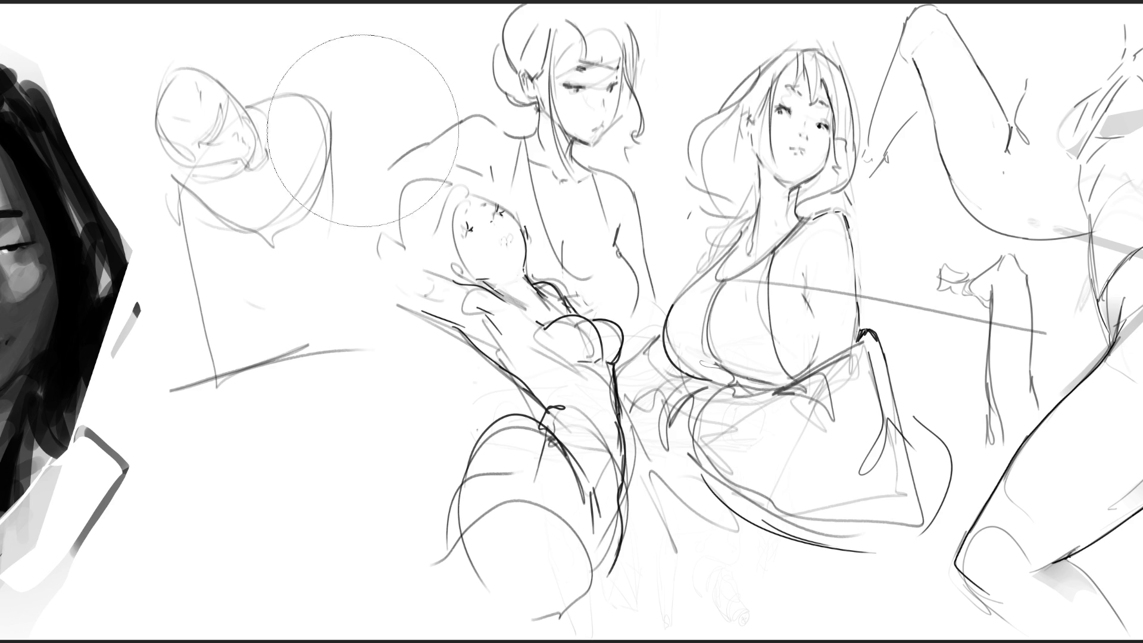
mouse_move(192, 89)
mouse_down()
mouse_move(225, 159)
mouse_move(294, 413)
mouse_move(243, 255)
mouse_move(224, 114)
mouse_move(300, 381)
mouse_up()
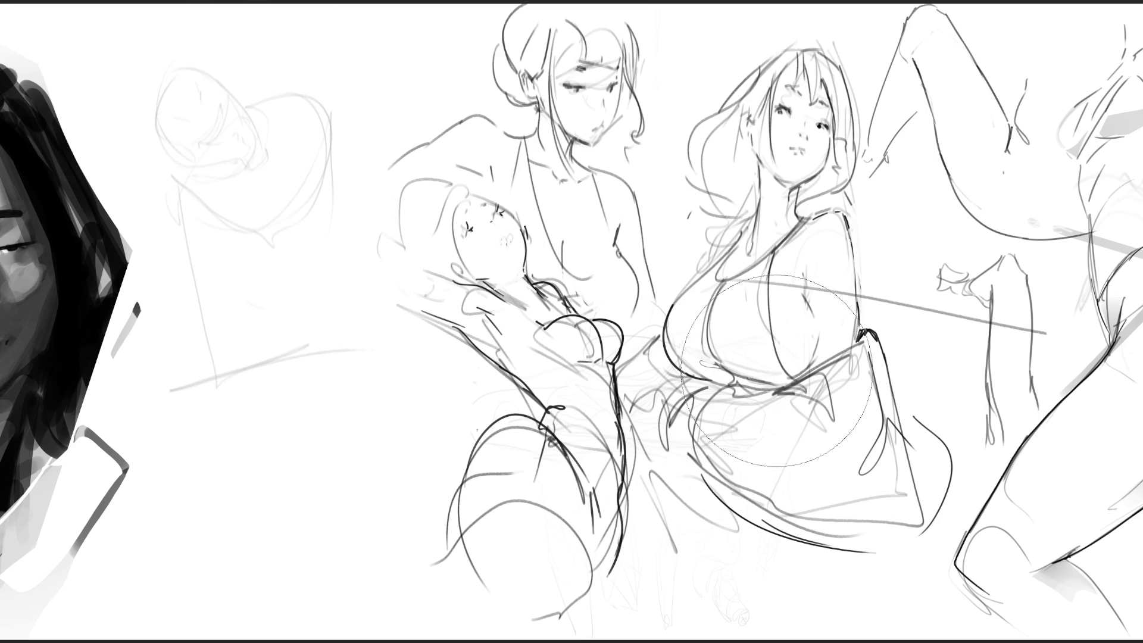
key(b)
Step: Mark both eyes on the faint face and darken the head's right edge, jaw, chin and neck
drag(191, 123, 183, 134)
drag(203, 87, 205, 100)
drag(196, 137, 200, 144)
drag(216, 100, 220, 105)
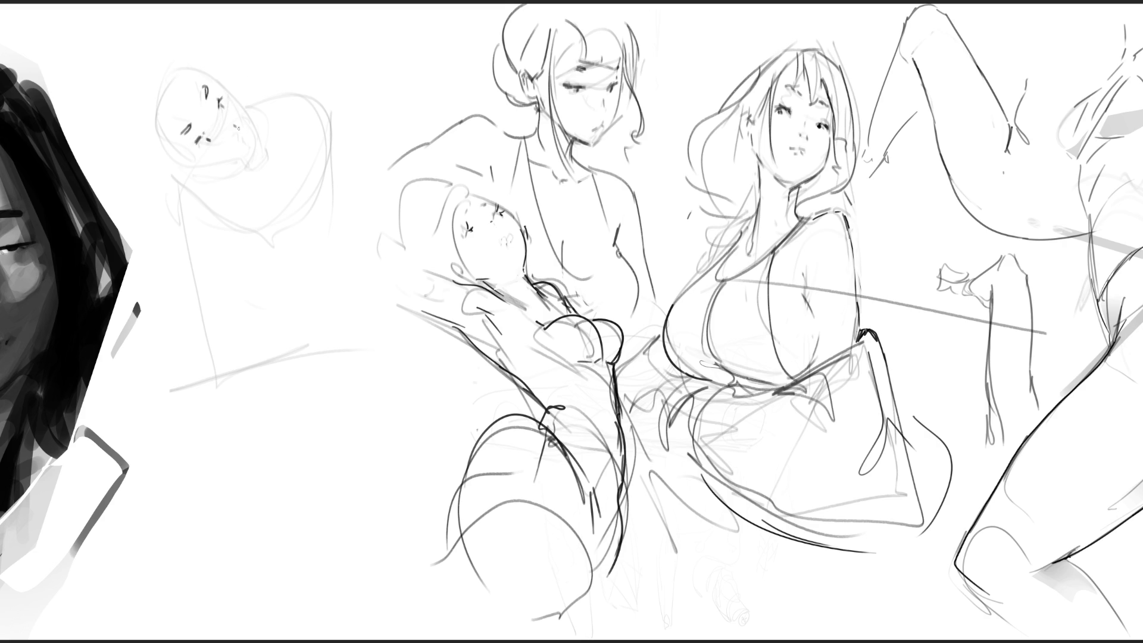
drag(251, 134, 253, 144)
mouse_move(209, 77)
mouse_down()
mouse_move(244, 113)
mouse_move(260, 158)
mouse_move(180, 171)
mouse_move(143, 146)
mouse_move(150, 92)
mouse_move(193, 70)
mouse_move(143, 156)
mouse_move(222, 178)
mouse_move(252, 166)
mouse_up()
drag(250, 110, 265, 168)
Step: Brush a neck, the shoulder contour and long body lines below the new figure's head
drag(238, 102, 257, 160)
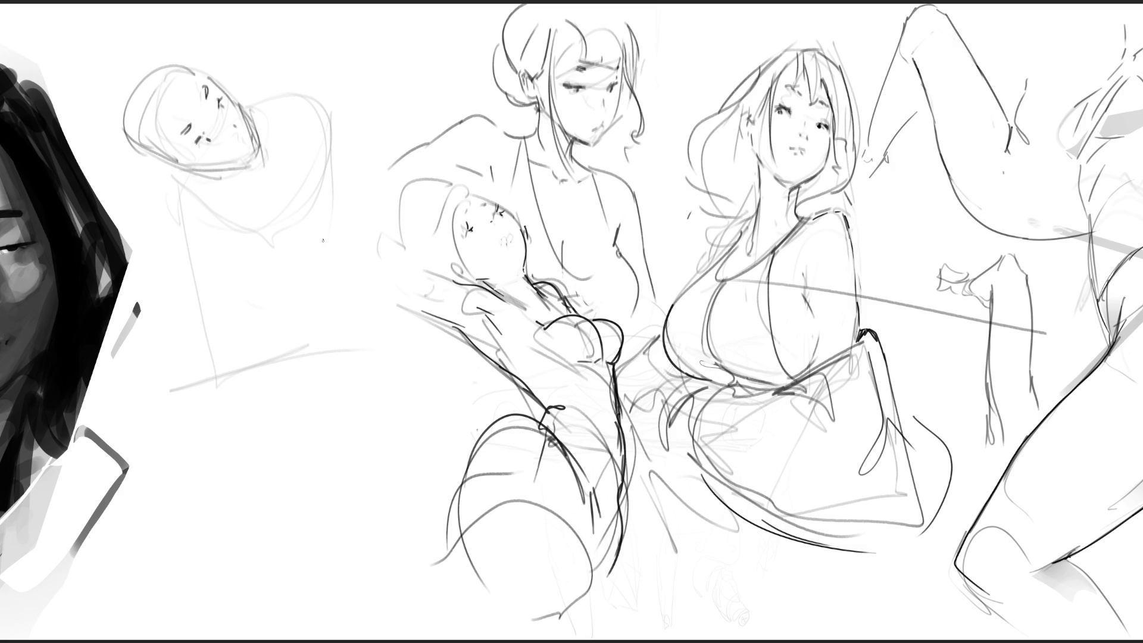
mouse_move(238, 187)
mouse_down()
mouse_move(193, 175)
mouse_move(238, 102)
mouse_move(286, 220)
mouse_move(194, 205)
mouse_up()
mouse_move(158, 172)
mouse_down()
mouse_move(193, 294)
mouse_move(330, 236)
mouse_up()
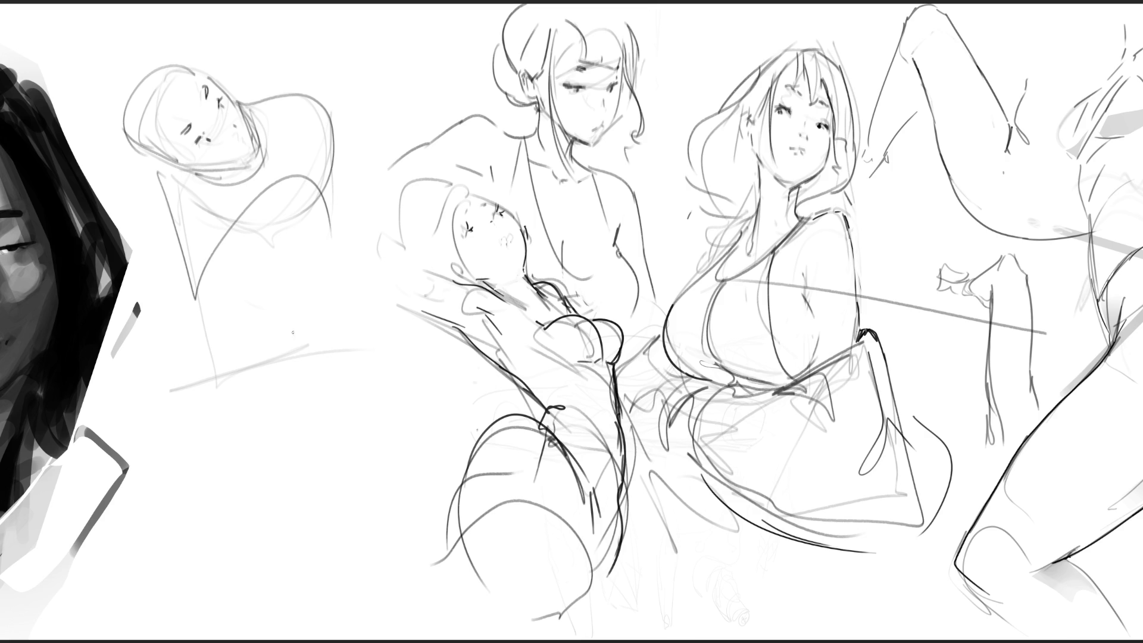
drag(244, 230, 276, 393)
mouse_move(258, 241)
mouse_down()
mouse_move(259, 211)
mouse_move(326, 389)
mouse_up()
drag(326, 205, 310, 398)
mouse_move(251, 242)
mouse_down()
mouse_move(281, 474)
mouse_move(310, 360)
mouse_up()
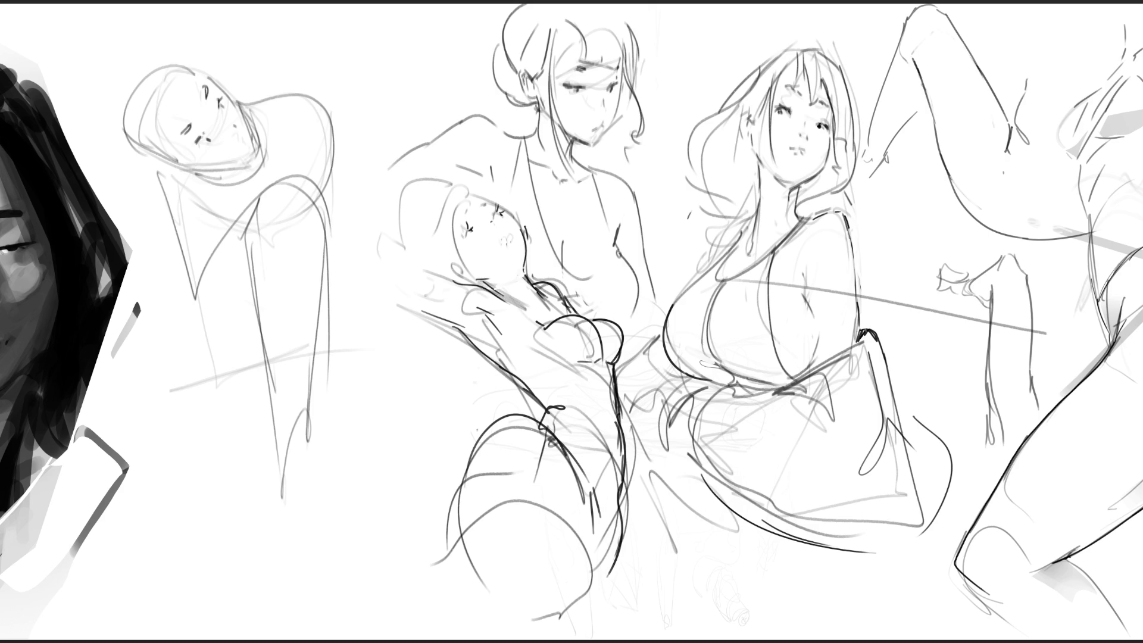
Step: Rough in an arched shoulder line and diagonal and long strokes across the torso
mouse_move(261, 112)
mouse_down()
mouse_move(298, 86)
mouse_move(327, 131)
mouse_move(322, 200)
mouse_up()
mouse_move(283, 92)
mouse_down()
mouse_move(192, 331)
mouse_move(221, 311)
mouse_up()
drag(224, 222, 152, 411)
drag(212, 302, 176, 362)
drag(161, 172, 182, 277)
mouse_move(182, 277)
mouse_down()
mouse_move(256, 173)
mouse_move(290, 158)
mouse_up()
mouse_move(276, 162)
mouse_down()
mouse_move(292, 204)
mouse_move(256, 232)
mouse_up()
drag(218, 286, 218, 308)
mouse_move(229, 262)
mouse_down()
mouse_move(201, 350)
mouse_move(278, 498)
mouse_up()
Step: Extend the body lines to a curved base, lighten the sketch with a soft Eraser, and lasso it
mouse_move(244, 283)
mouse_down()
mouse_move(295, 527)
mouse_move(318, 427)
mouse_up()
drag(333, 119, 325, 363)
mouse_move(334, 180)
mouse_down()
mouse_move(367, 404)
mouse_move(300, 435)
mouse_up()
mouse_move(351, 321)
mouse_down()
mouse_move(381, 416)
mouse_move(274, 462)
mouse_move(176, 390)
mouse_up()
drag(178, 410, 221, 447)
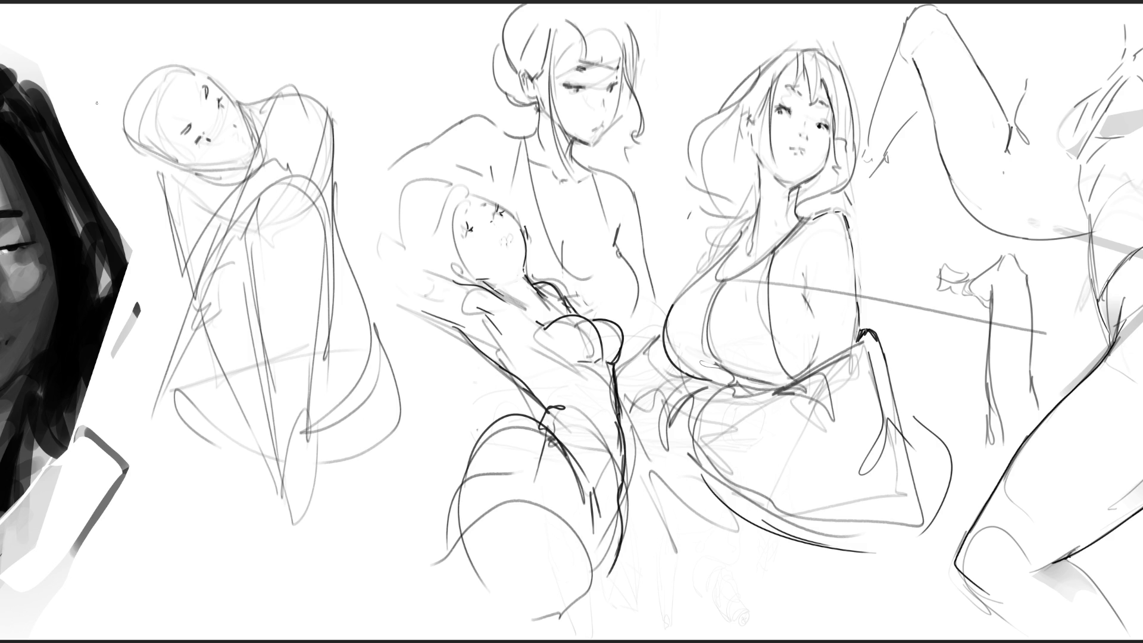
mouse_move(160, 119)
mouse_down()
mouse_move(179, 72)
mouse_move(203, 143)
mouse_move(234, 113)
mouse_up()
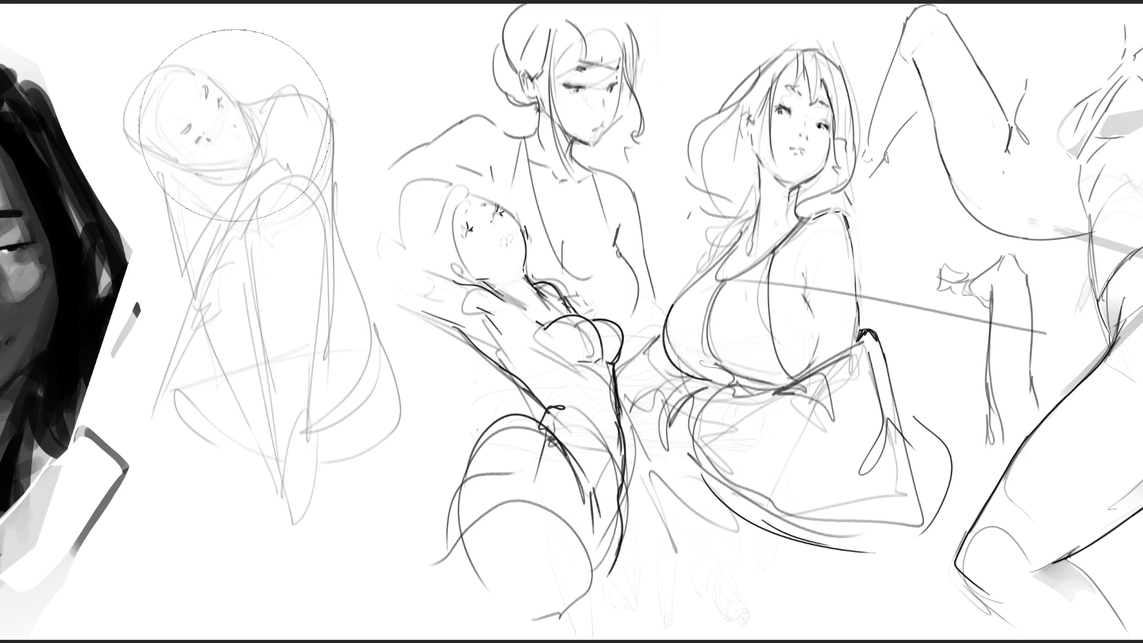
mouse_move(353, 88)
mouse_down()
mouse_move(106, 402)
mouse_move(368, 559)
mouse_move(425, 403)
mouse_move(365, 199)
mouse_up()
Step: Rotate the lassoed figure slightly clockwise and shift it left using Ctrl+T, then commit
key(ctrl+t)
drag(435, 10, 487, 47)
drag(316, 30, 325, 40)
mouse_move(280, 119)
mouse_down()
mouse_move(290, 144)
mouse_move(310, 143)
mouse_up()
key(Return)
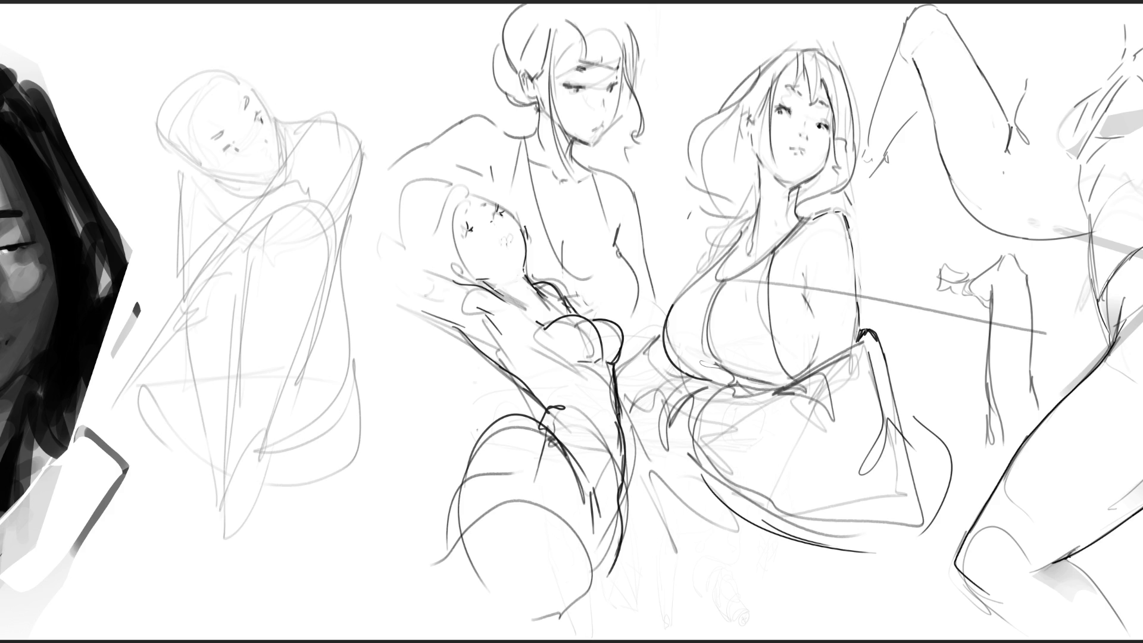
Step: Brush the eyes, brow, nose, mouth and a darker chin line, plus a curve over the shoulder
mouse_move(260, 114)
mouse_down()
mouse_move(237, 149)
mouse_move(216, 138)
mouse_up()
drag(246, 93, 268, 139)
drag(238, 81, 284, 165)
key(ctrl+z)
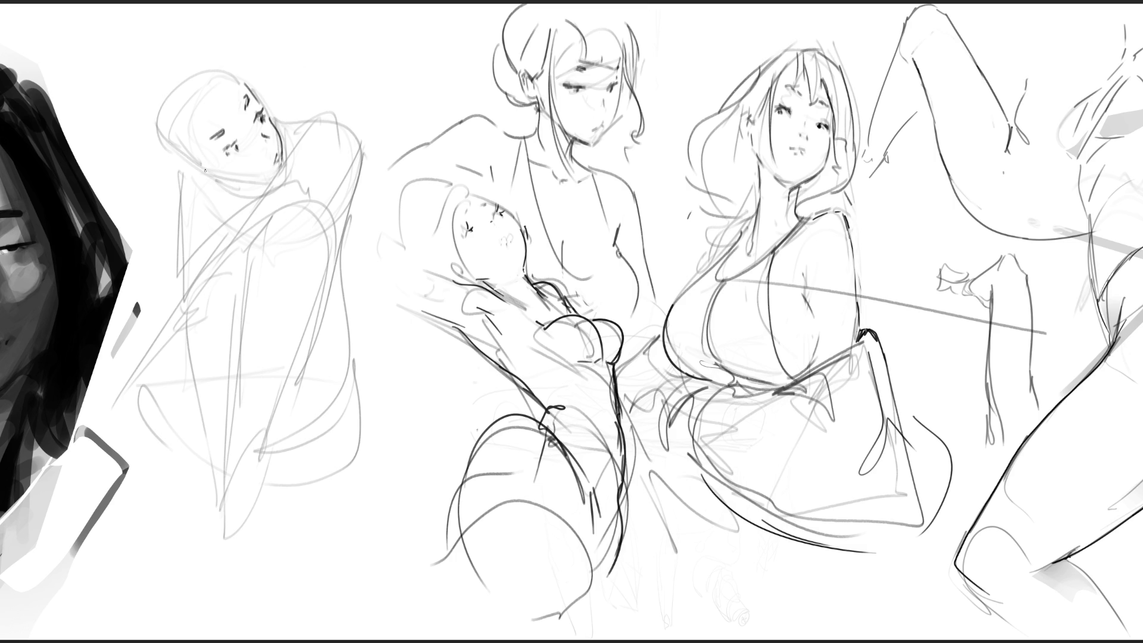
mouse_move(200, 167)
mouse_down()
mouse_move(206, 184)
mouse_move(244, 187)
mouse_up()
mouse_move(214, 146)
mouse_down()
mouse_move(265, 186)
mouse_move(255, 190)
mouse_move(265, 182)
mouse_up()
key(ctrl+z)
drag(232, 182, 260, 187)
drag(280, 135, 357, 174)
Step: Redraw the neck and shoulder arc, undoing stray shoulder and neck strokes
key(ctrl+z)
mouse_move(286, 139)
mouse_down()
mouse_move(305, 142)
mouse_move(355, 231)
mouse_up()
key(ctrl+z)
mouse_move(290, 135)
mouse_down()
mouse_move(293, 173)
mouse_move(326, 176)
mouse_move(337, 205)
mouse_up()
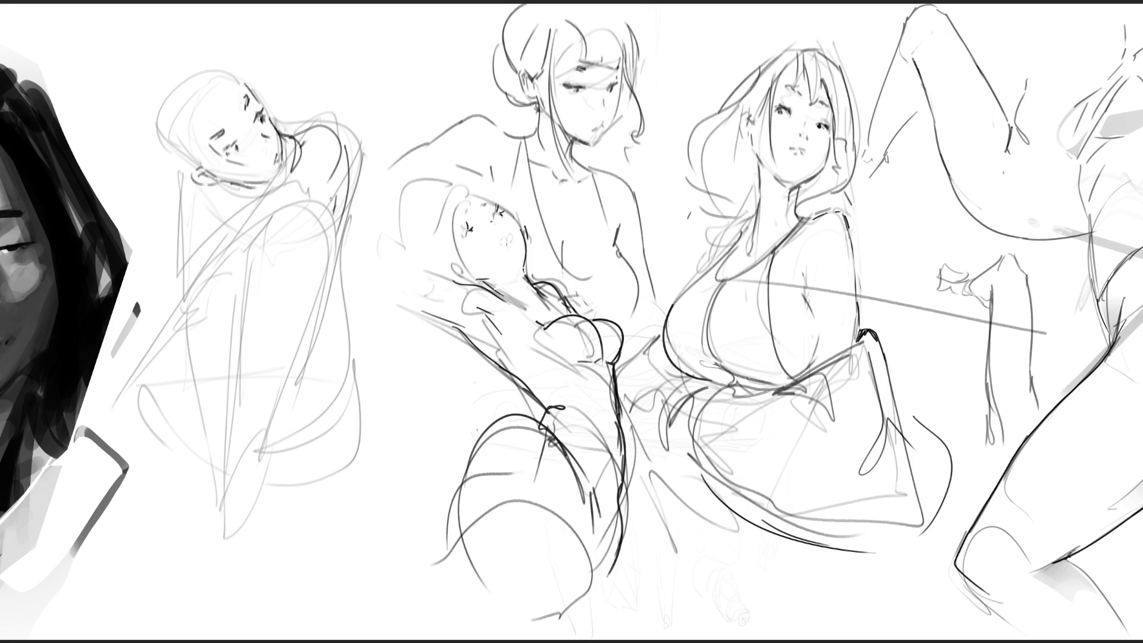
drag(335, 202, 329, 207)
mouse_move(253, 216)
mouse_down()
mouse_move(279, 169)
mouse_move(302, 208)
mouse_up()
key(ctrl+z)
key(ctrl+z)
Step: Try dark diagonal and long torso strokes from the shoulder, then undo them
drag(299, 162, 241, 287)
drag(339, 188, 249, 292)
key(ctrl+z)
drag(263, 247, 244, 307)
drag(238, 266, 173, 447)
drag(250, 296, 164, 478)
key(ctrl+z)
key(ctrl+z)
key(ctrl+z)
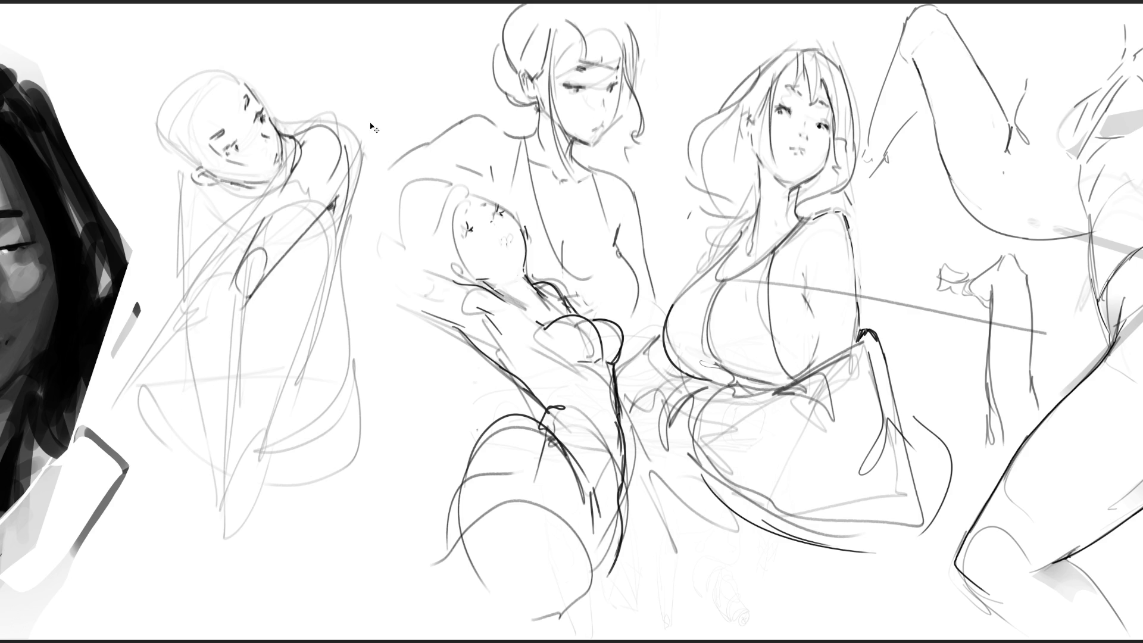
Step: Outline and refine the shoulder and upper chest, adding a hooked torso line
drag(288, 178, 325, 203)
drag(308, 136, 292, 174)
mouse_move(303, 135)
mouse_down()
mouse_move(344, 187)
mouse_move(308, 161)
mouse_move(338, 202)
mouse_up()
mouse_move(325, 206)
mouse_down()
mouse_move(286, 206)
mouse_move(279, 189)
mouse_up()
mouse_move(248, 255)
mouse_down()
mouse_move(298, 240)
mouse_move(321, 208)
mouse_move(267, 268)
mouse_up()
Step: Draw the bent arm folded across the torso with a base line, hatching and diagonal
drag(325, 210, 309, 224)
mouse_move(248, 265)
mouse_down()
mouse_move(272, 264)
mouse_move(245, 281)
mouse_move(246, 323)
mouse_up()
mouse_move(272, 265)
mouse_down()
mouse_move(280, 322)
mouse_move(256, 335)
mouse_up()
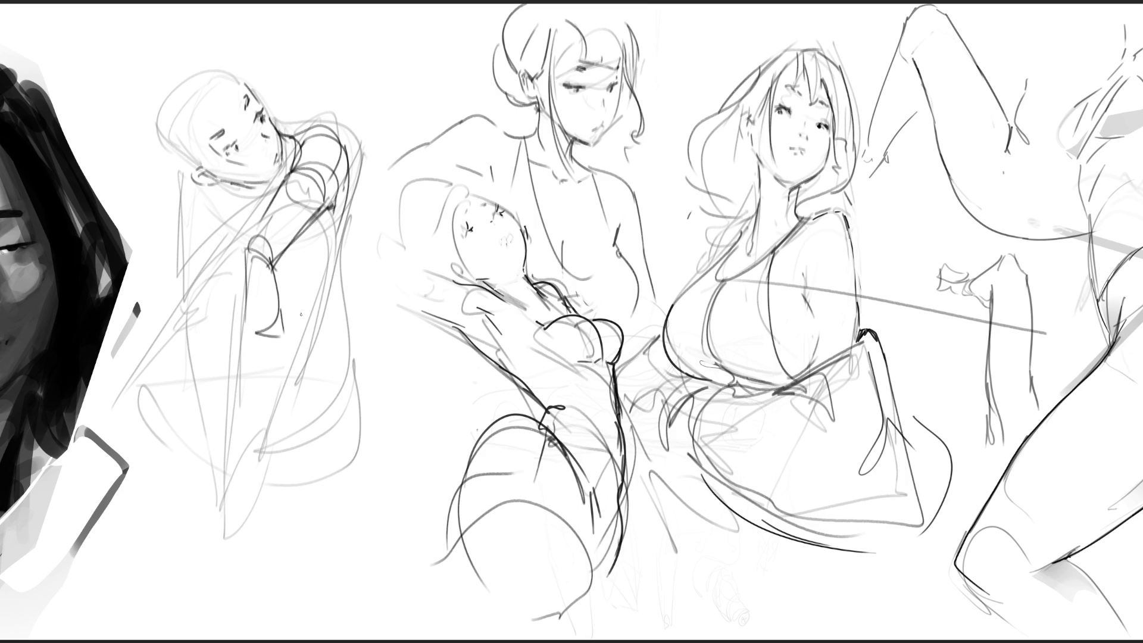
drag(272, 268, 292, 344)
mouse_move(279, 331)
mouse_down()
mouse_move(273, 286)
mouse_move(292, 322)
mouse_up()
drag(241, 290, 317, 339)
Step: Darken the neck and shoulder and draw the figure's left side line
mouse_move(291, 155)
mouse_down()
mouse_move(271, 191)
mouse_move(329, 190)
mouse_move(274, 192)
mouse_move(269, 210)
mouse_move(177, 256)
mouse_move(169, 285)
mouse_up()
drag(185, 166, 171, 247)
mouse_move(234, 189)
mouse_down()
mouse_move(201, 200)
mouse_move(216, 219)
mouse_move(238, 221)
mouse_move(213, 190)
mouse_up()
key(ctrl+z)
key(ctrl+z)
key(ctrl+z)
Step: Draw the folded leg's V, the downward leg lines, right side line and shins
mouse_move(225, 189)
mouse_down()
mouse_move(208, 201)
mouse_move(220, 226)
mouse_up()
drag(166, 287, 247, 240)
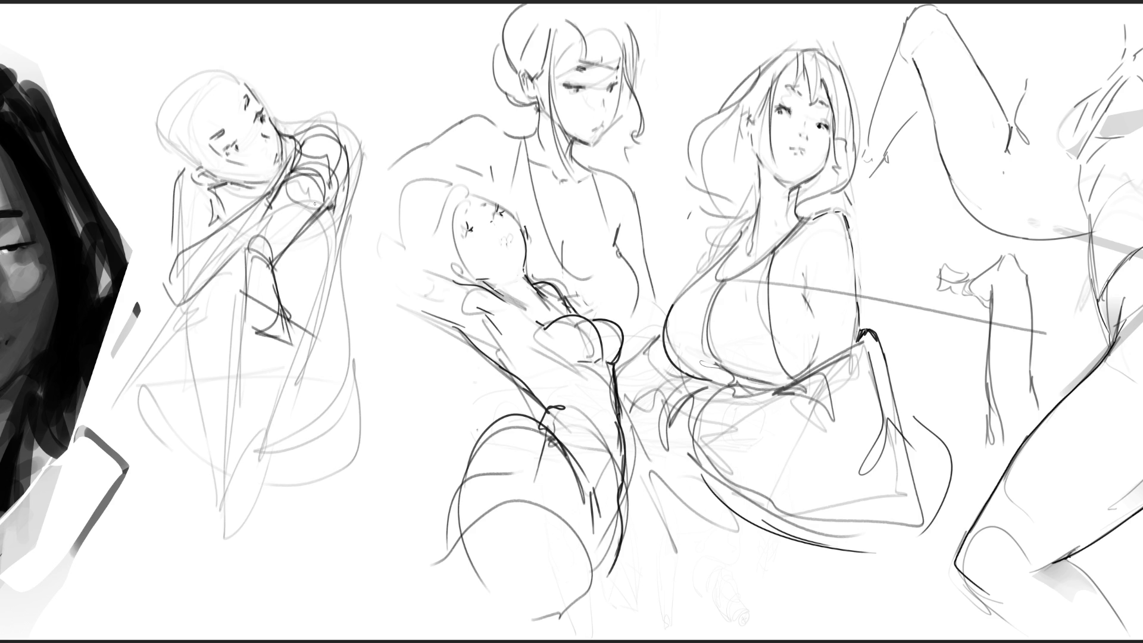
mouse_move(191, 298)
mouse_down()
mouse_move(156, 498)
mouse_move(230, 366)
mouse_up()
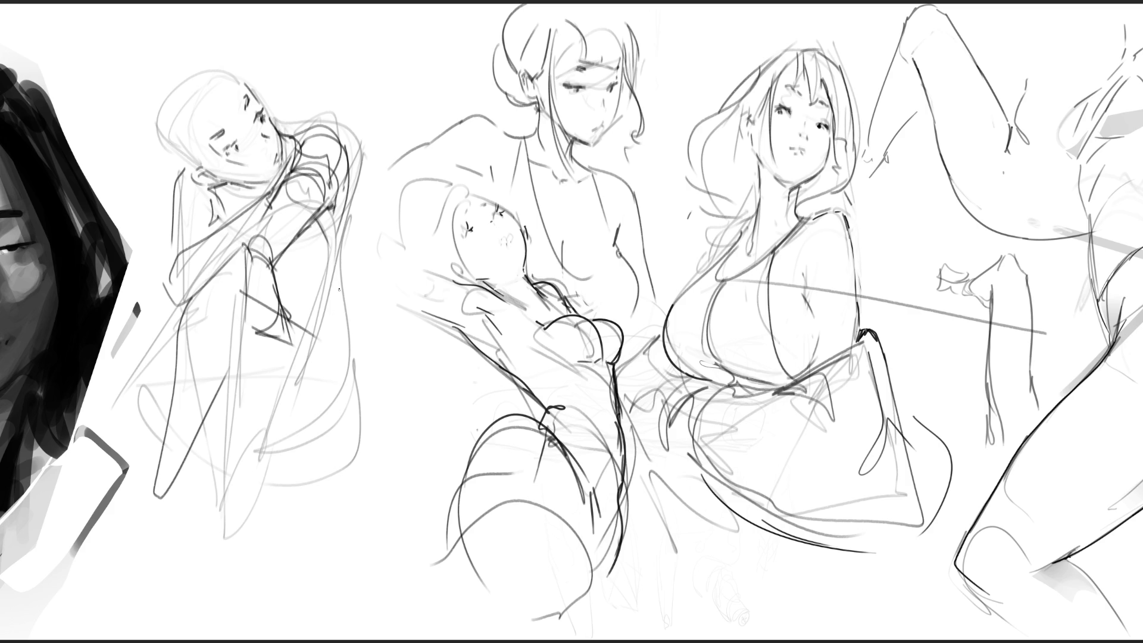
mouse_move(319, 209)
mouse_down()
mouse_move(353, 394)
mouse_move(315, 455)
mouse_up()
mouse_move(350, 327)
mouse_down()
mouse_move(384, 424)
mouse_move(351, 476)
mouse_up()
drag(341, 156, 361, 369)
drag(329, 271, 275, 494)
mouse_move(247, 333)
mouse_down()
mouse_move(246, 524)
mouse_move(277, 550)
mouse_up()
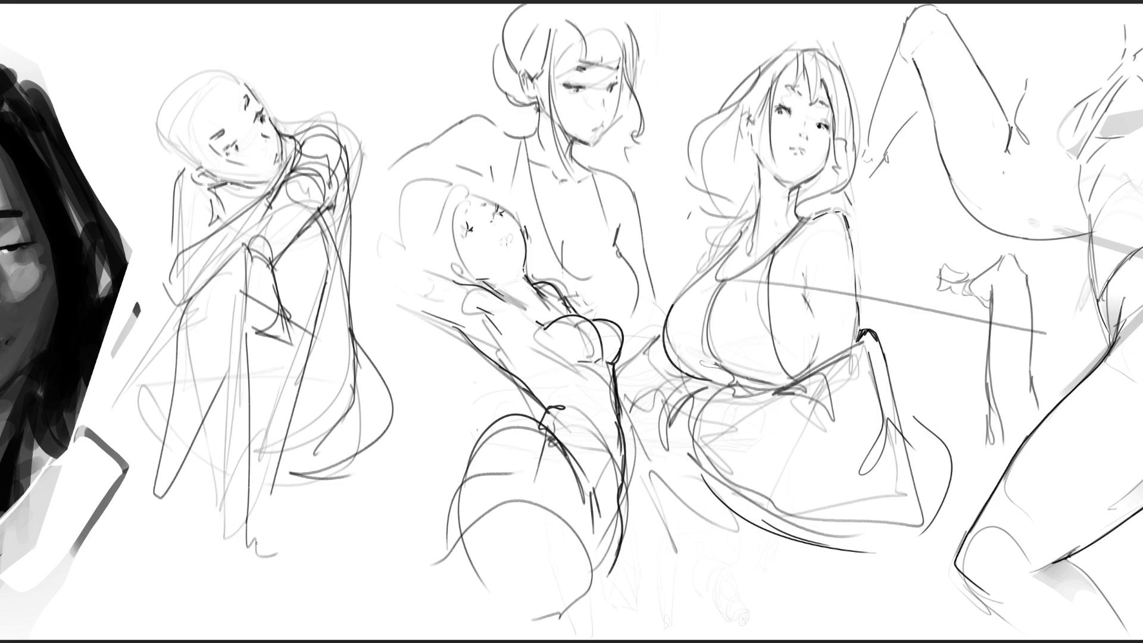
Step: Carry the lower legs down to a pointed foot, with a leg curving right
drag(244, 494, 259, 597)
mouse_move(255, 460)
mouse_down()
mouse_move(276, 563)
mouse_move(301, 600)
mouse_up()
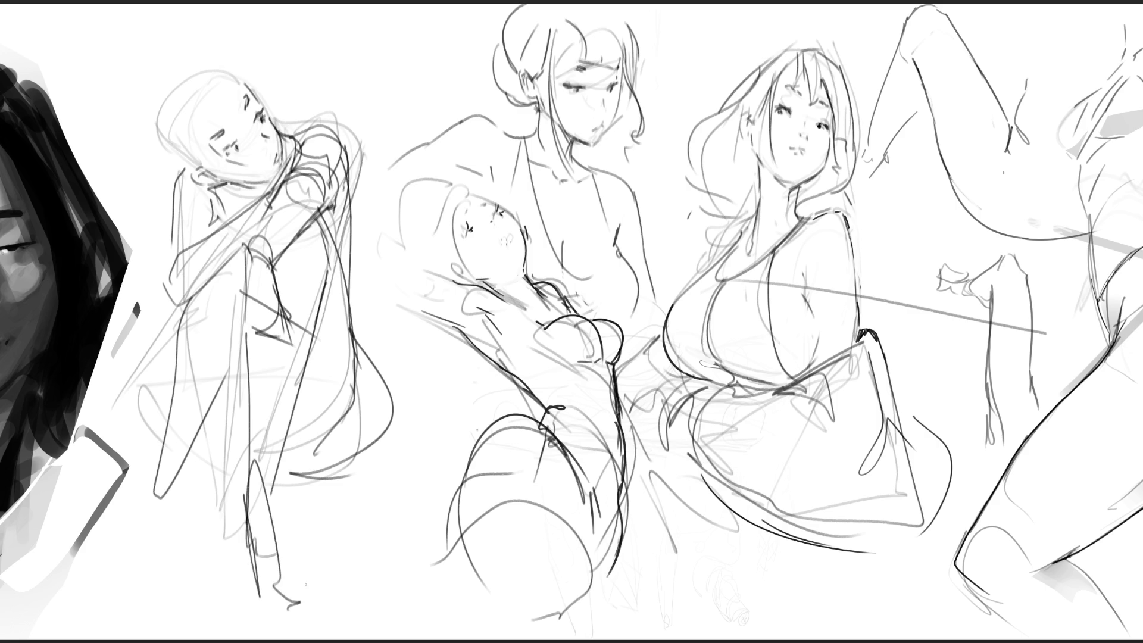
mouse_move(156, 443)
mouse_down()
mouse_move(180, 479)
mouse_move(136, 551)
mouse_up()
mouse_move(168, 499)
mouse_down()
mouse_move(216, 470)
mouse_move(150, 577)
mouse_up()
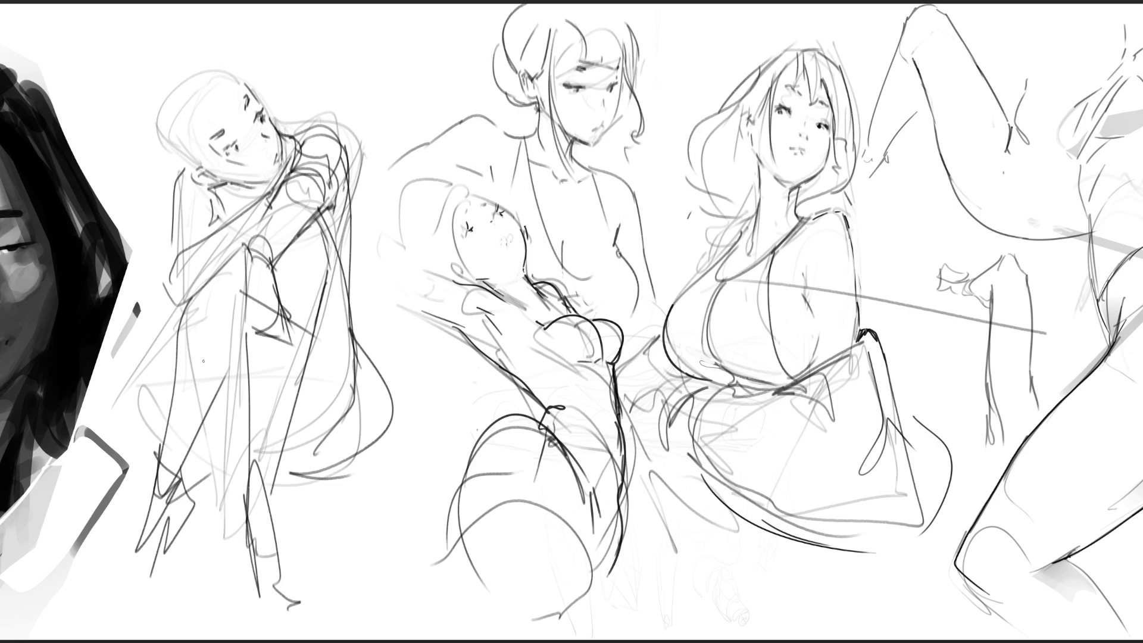
mouse_move(182, 301)
mouse_down()
mouse_move(199, 473)
mouse_move(257, 474)
mouse_up()
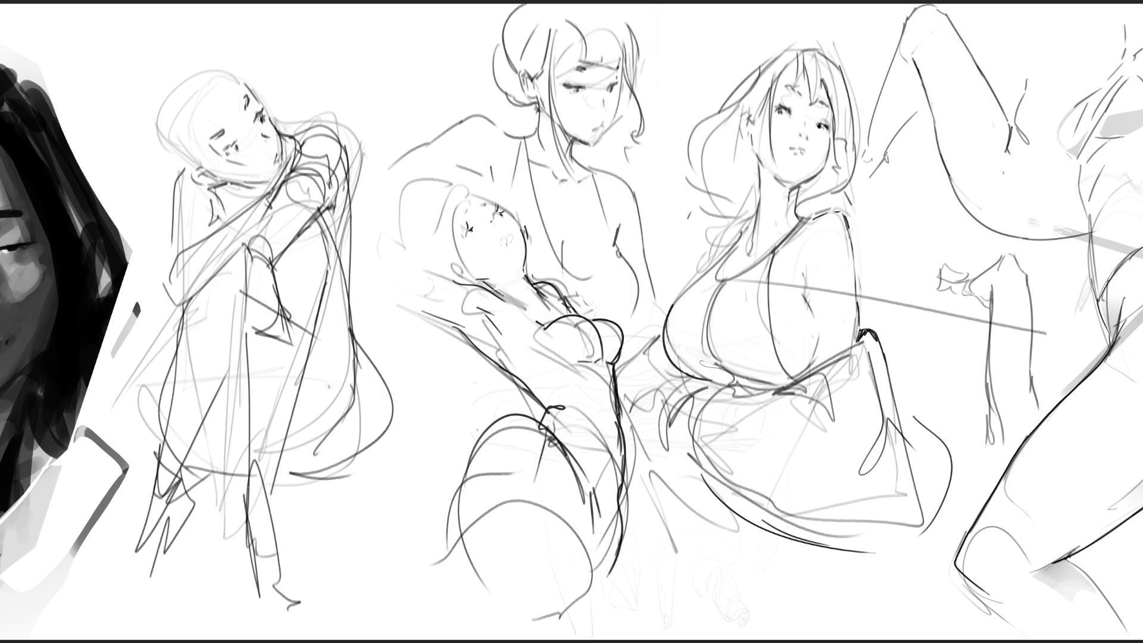
Step: Sketch straight construction lines rising around and past the head
drag(248, 59, 184, 168)
drag(234, 37, 249, 110)
mouse_move(122, 47)
mouse_down()
mouse_move(182, 212)
mouse_move(160, 258)
mouse_up()
drag(179, 51, 128, 179)
drag(208, 18, 259, 90)
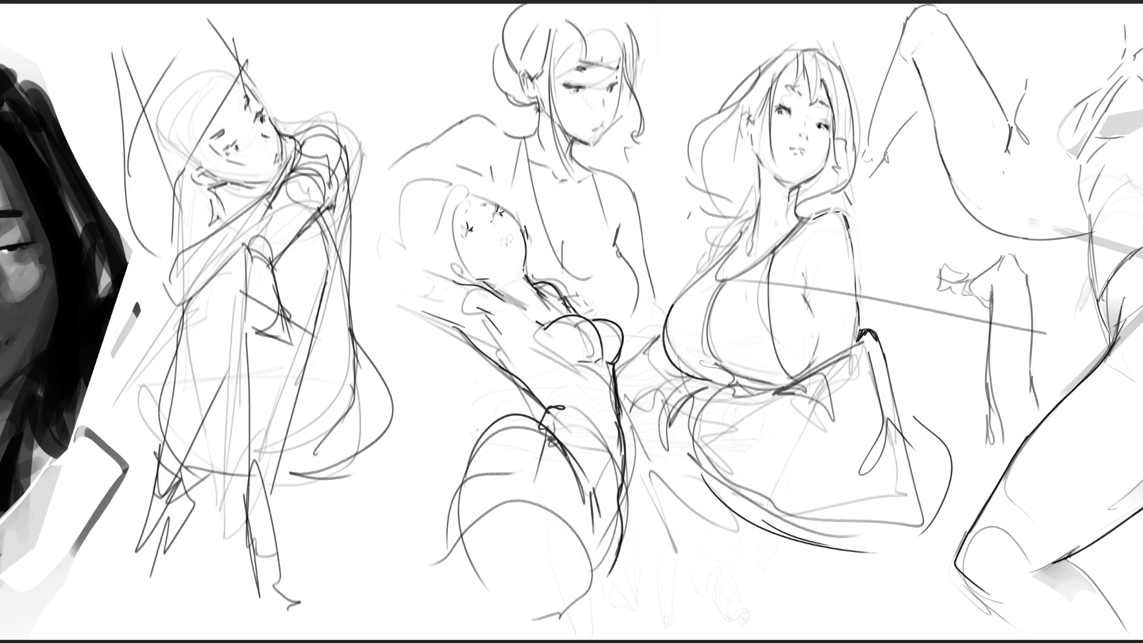
Step: Lasso the crouching figure and move it right beside the long-haired woman, then deselect
mouse_move(291, 69)
mouse_down()
mouse_move(299, 76)
mouse_move(5, 119)
mouse_move(237, 636)
mouse_move(386, 476)
mouse_move(372, 216)
mouse_move(388, 112)
mouse_up()
key(ctrl+t)
drag(231, 267, 1050, 268)
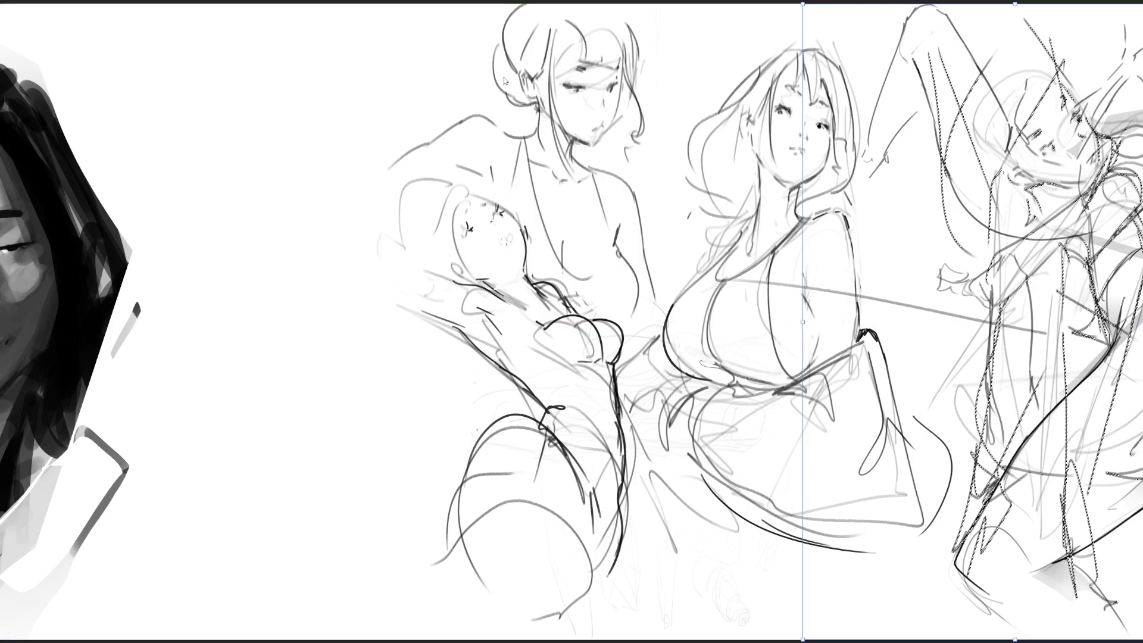
key(Return)
key(ctrl+d)
Step: Shift the sketch layer left to close the gap and commit the move
drag(711, 240, 613, 292)
drag(559, 290, 538, 294)
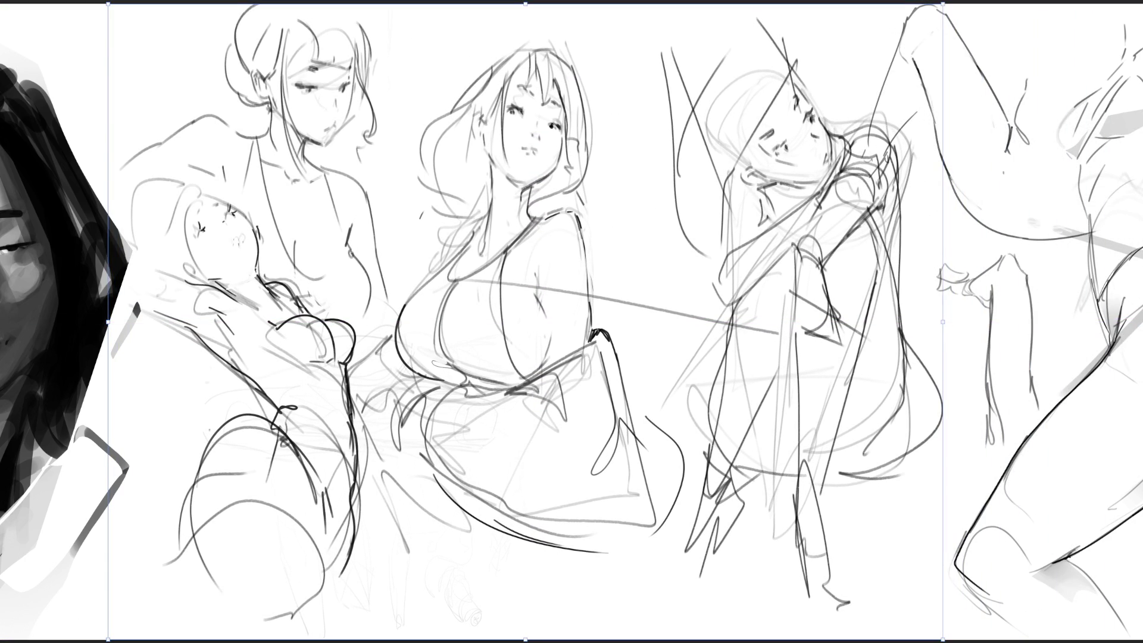
key(Return)
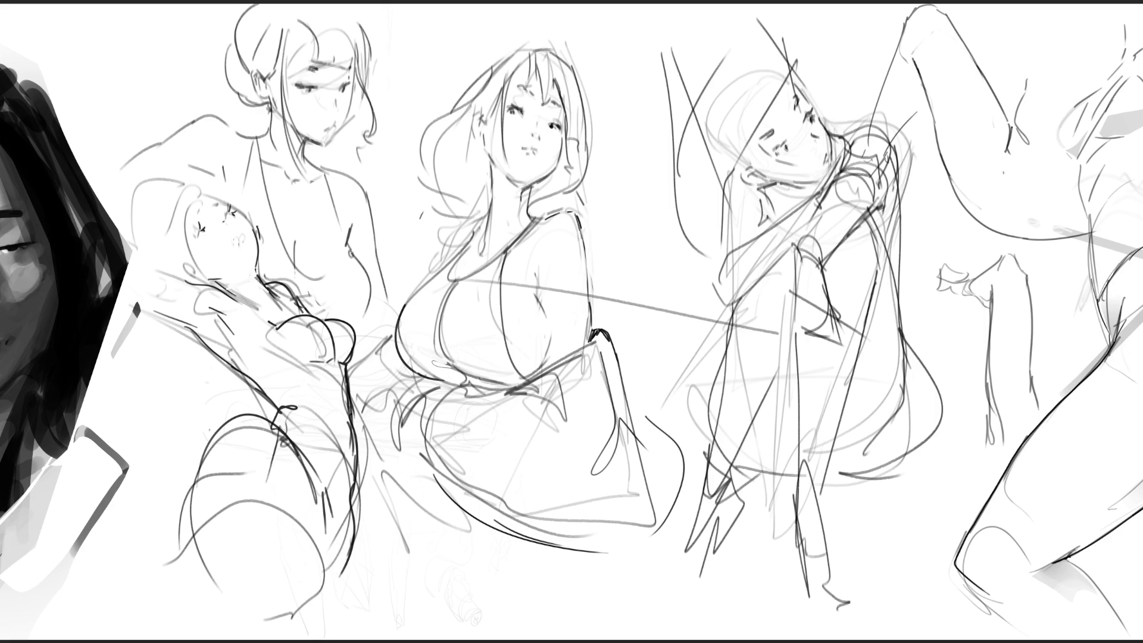
scroll(572, 321, right, 5)
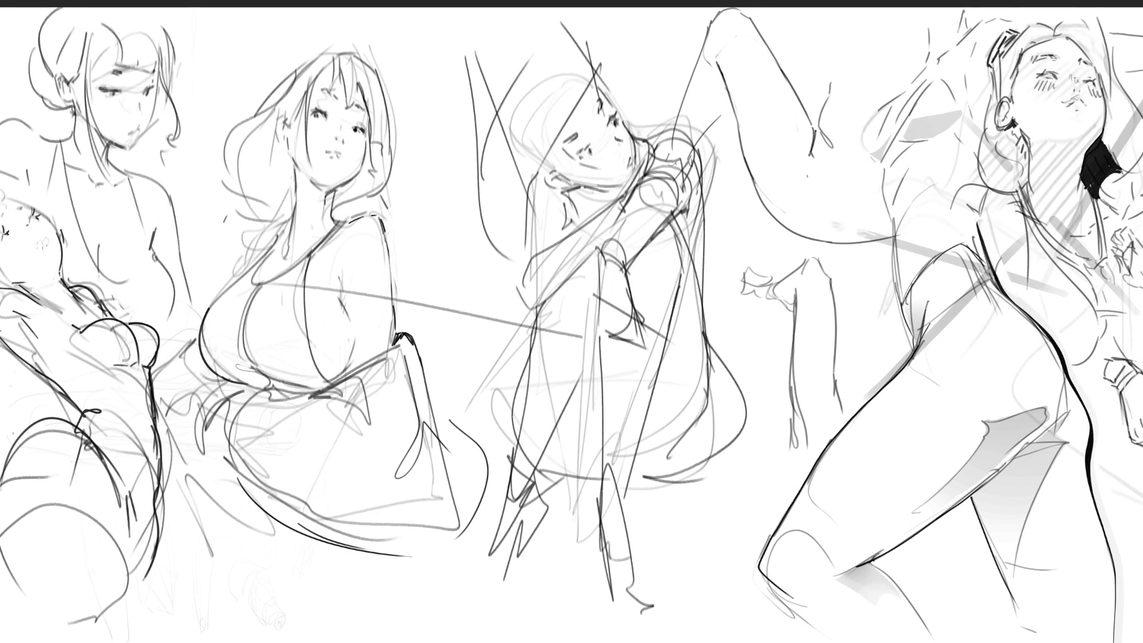
Step: Tilt the crouching figure slightly counter-clockwise and nudge it down-left
mouse_move(755, 285)
mouse_down()
mouse_move(672, 72)
mouse_move(486, 21)
mouse_move(495, 295)
mouse_move(518, 345)
mouse_move(492, 442)
mouse_move(503, 590)
mouse_move(896, 527)
mouse_up()
key(ctrl+t)
drag(868, 410, 892, 271)
drag(506, 28, 490, 48)
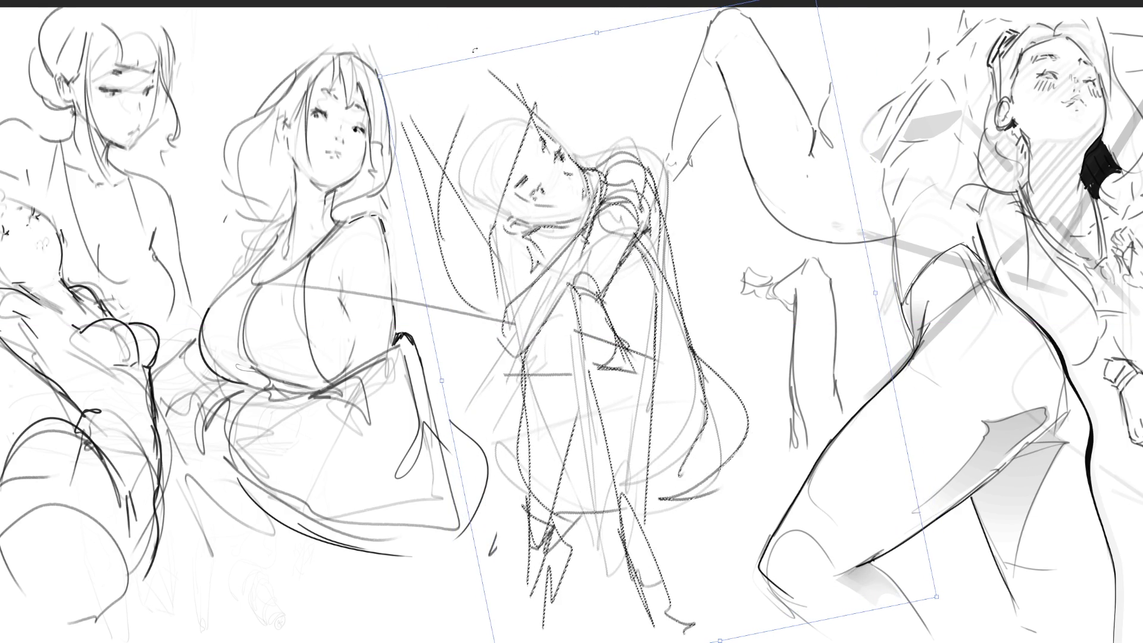
key(Return)
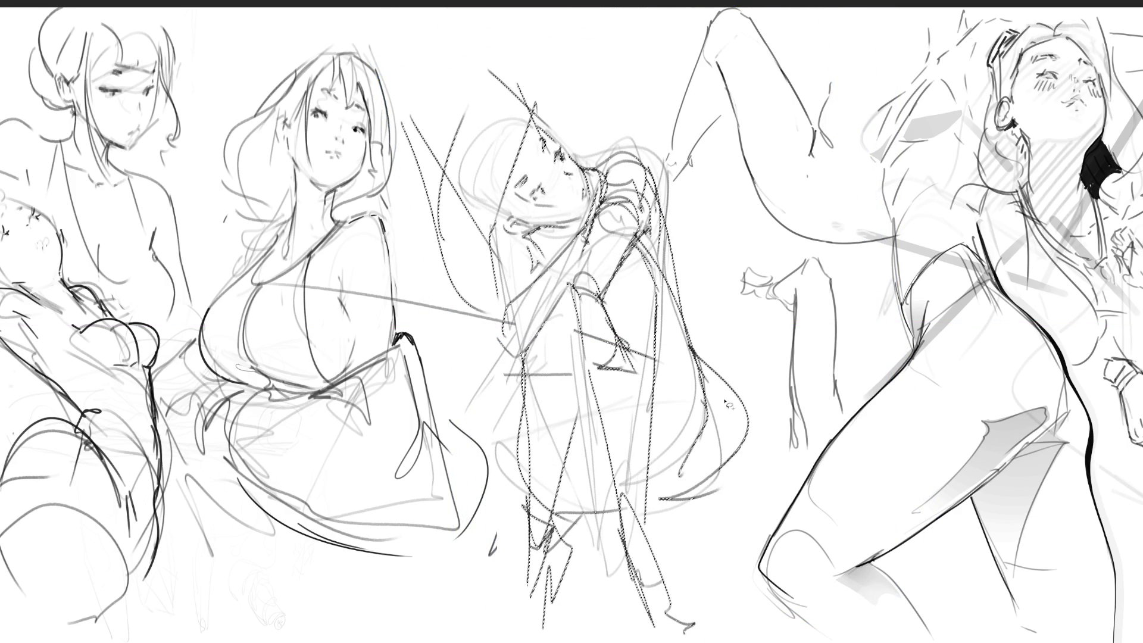
Step: Deselect and fade the crouching figure's strokes to faint lines with the eraser
key(ctrl+d)
key(b)
mouse_move(642, 189)
mouse_down()
mouse_move(572, 179)
mouse_move(548, 268)
mouse_move(572, 227)
mouse_move(642, 513)
mouse_move(595, 149)
mouse_move(665, 536)
mouse_move(628, 325)
mouse_up()
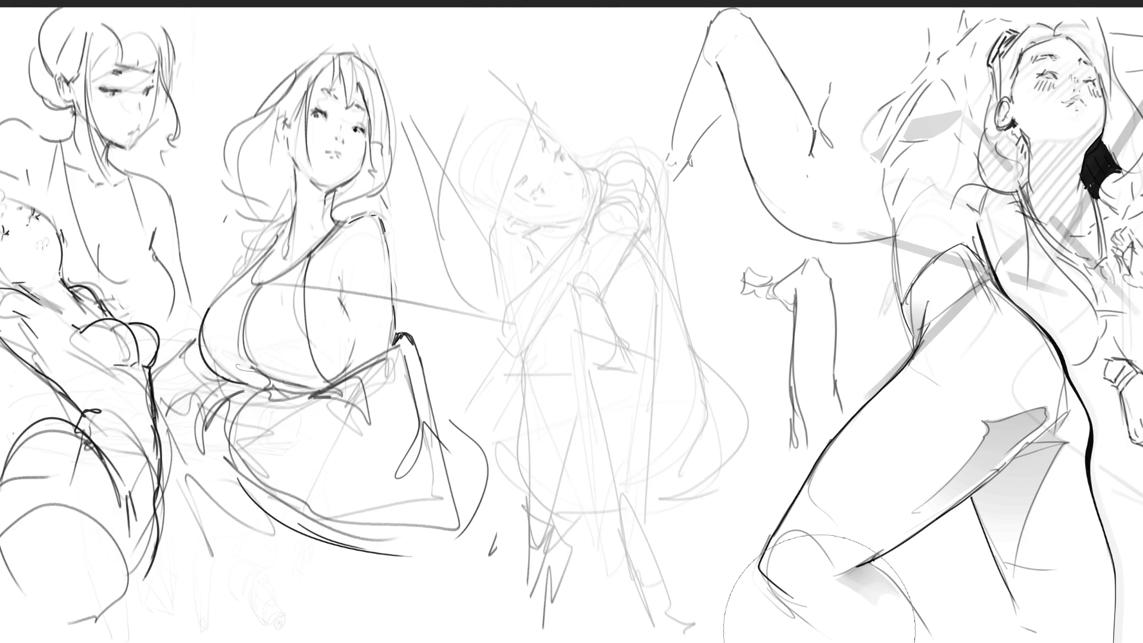
Step: With a fine pencil, outline the new figure's head, cheek, jaw and ear over the faint sketch
key(b)
drag(490, 65, 497, 121)
mouse_move(499, 64)
mouse_down()
mouse_move(530, 35)
mouse_move(581, 130)
mouse_move(495, 122)
mouse_move(539, 166)
mouse_up()
drag(575, 86, 584, 151)
drag(581, 154, 561, 180)
drag(587, 94, 595, 170)
mouse_move(535, 172)
mouse_down()
mouse_move(561, 182)
mouse_move(595, 160)
mouse_move(599, 169)
mouse_up()
mouse_move(513, 147)
mouse_down()
mouse_move(542, 150)
mouse_move(584, 131)
mouse_up()
drag(585, 79, 592, 119)
drag(482, 119, 489, 131)
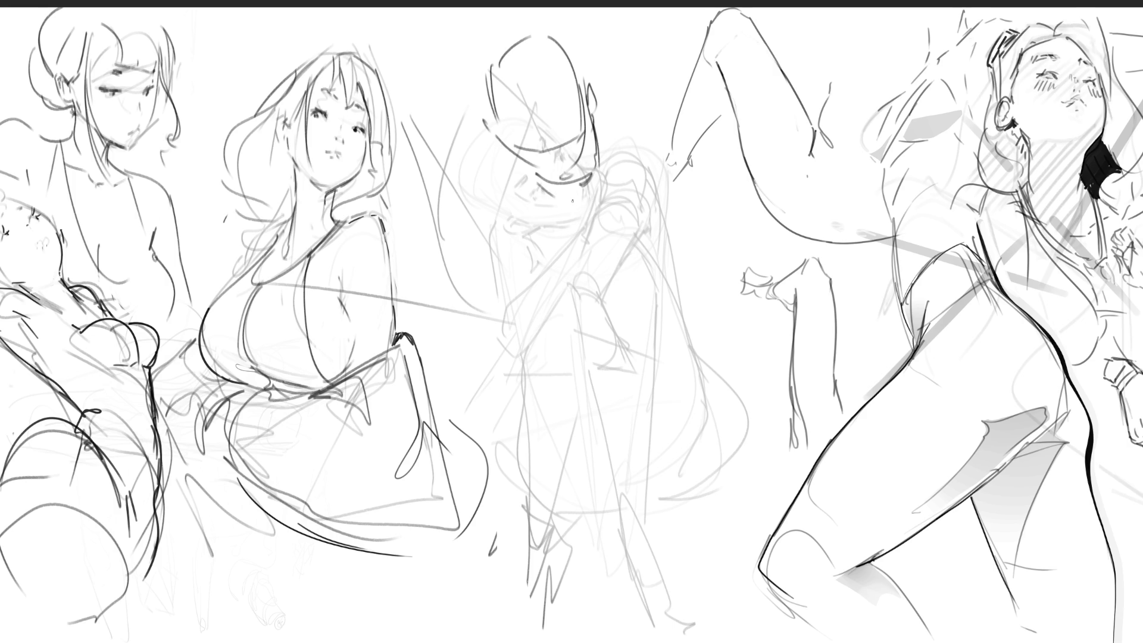
Step: Draw the neck, shoulders and both raised clasped hands with their forearms
mouse_move(597, 136)
mouse_down()
mouse_move(665, 163)
mouse_move(676, 220)
mouse_up()
mouse_move(527, 166)
mouse_down()
mouse_move(488, 208)
mouse_move(498, 232)
mouse_up()
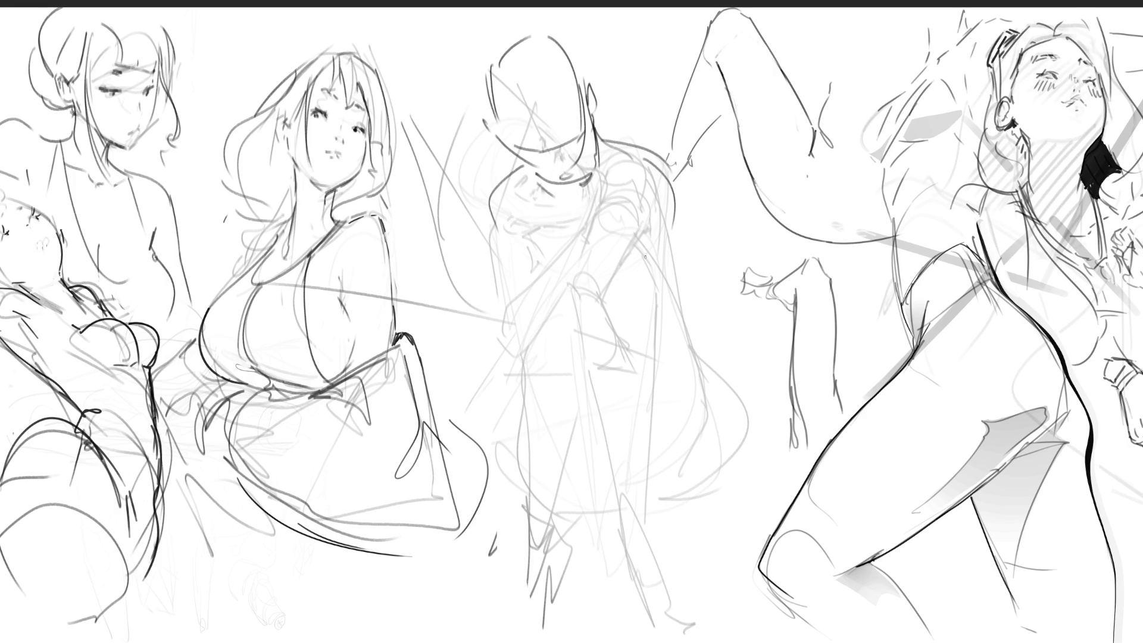
mouse_move(563, 178)
mouse_down()
mouse_move(581, 208)
mouse_move(570, 244)
mouse_up()
mouse_move(584, 203)
mouse_down()
mouse_move(578, 255)
mouse_move(717, 268)
mouse_up()
drag(598, 258, 719, 276)
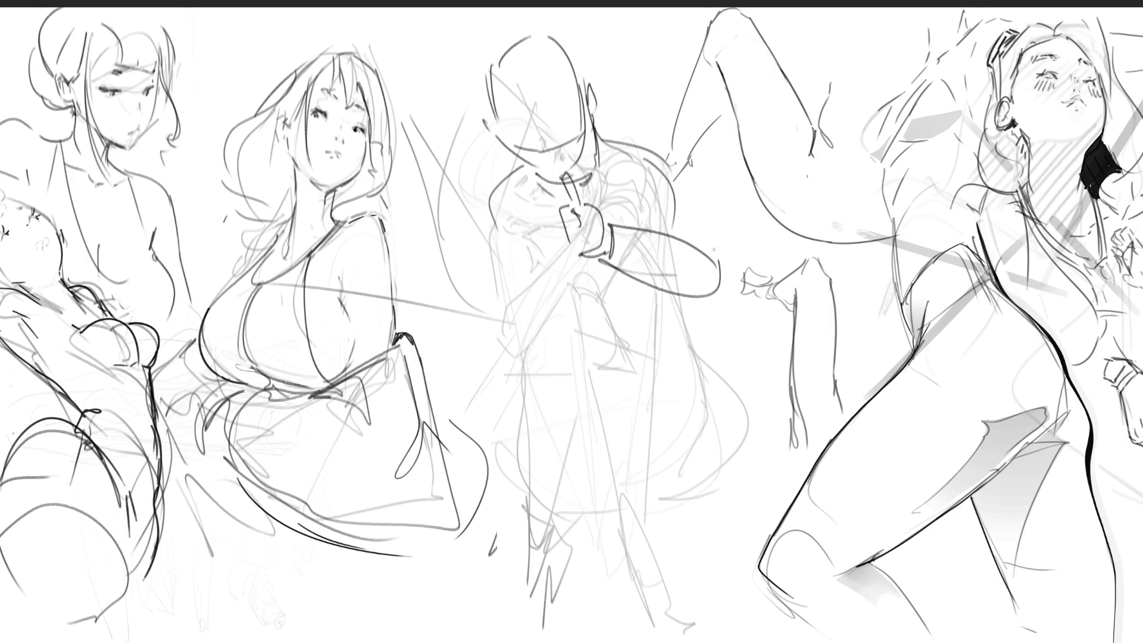
drag(680, 184, 718, 271)
drag(560, 239, 551, 275)
mouse_move(551, 244)
mouse_down()
mouse_move(554, 271)
mouse_move(494, 298)
mouse_up()
drag(570, 271, 503, 344)
mouse_move(493, 295)
mouse_down()
mouse_move(482, 327)
mouse_move(506, 342)
mouse_up()
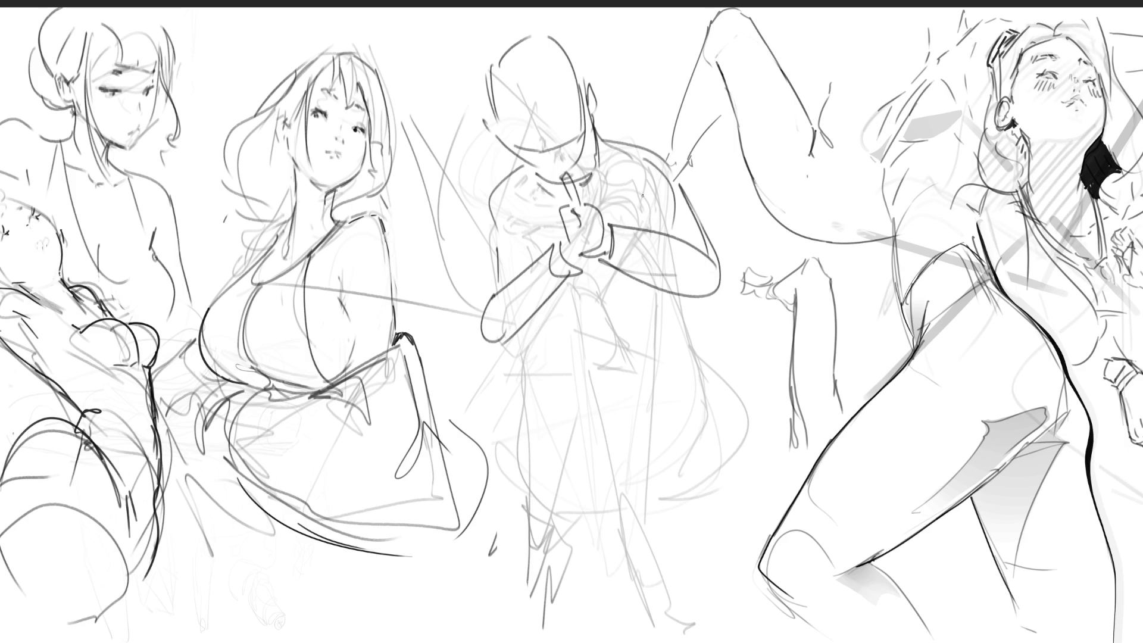
drag(514, 231, 527, 241)
drag(658, 200, 643, 222)
mouse_move(539, 274)
mouse_down()
mouse_move(667, 281)
mouse_move(652, 333)
mouse_up()
Step: Sketch the waist, torso sides, hips, thigh and lower leg lines
drag(542, 325, 600, 364)
mouse_move(667, 318)
mouse_down()
mouse_move(660, 382)
mouse_move(558, 399)
mouse_up()
drag(597, 420, 584, 413)
mouse_move(531, 367)
mouse_down()
mouse_move(534, 394)
mouse_move(530, 383)
mouse_up()
mouse_move(508, 382)
mouse_down()
mouse_move(518, 434)
mouse_move(590, 477)
mouse_move(662, 355)
mouse_move(734, 522)
mouse_move(683, 544)
mouse_move(653, 599)
mouse_up()
drag(581, 553, 664, 532)
drag(722, 532, 725, 618)
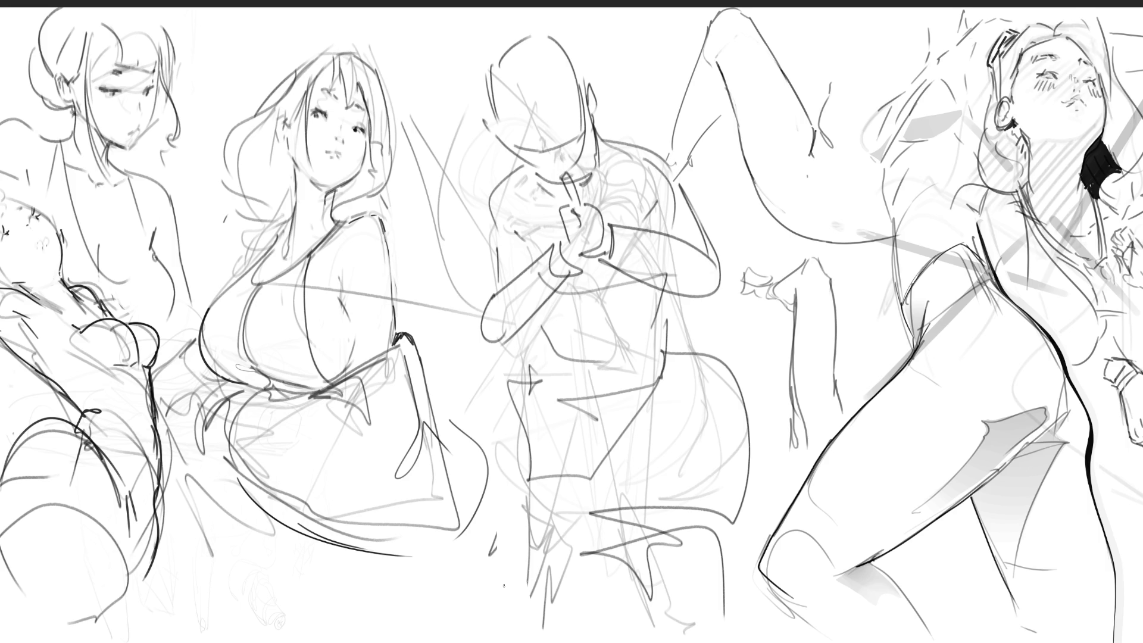
Step: Add the nose, mouth, ears and cheek lines, then fade the new figure with a large soft eraser
mouse_move(515, 147)
mouse_down()
mouse_move(537, 160)
mouse_move(586, 138)
mouse_move(554, 143)
mouse_move(584, 128)
mouse_up()
mouse_move(586, 126)
mouse_down()
mouse_move(589, 148)
mouse_move(557, 171)
mouse_up()
mouse_move(559, 162)
mouse_down()
mouse_move(570, 171)
mouse_move(560, 167)
mouse_up()
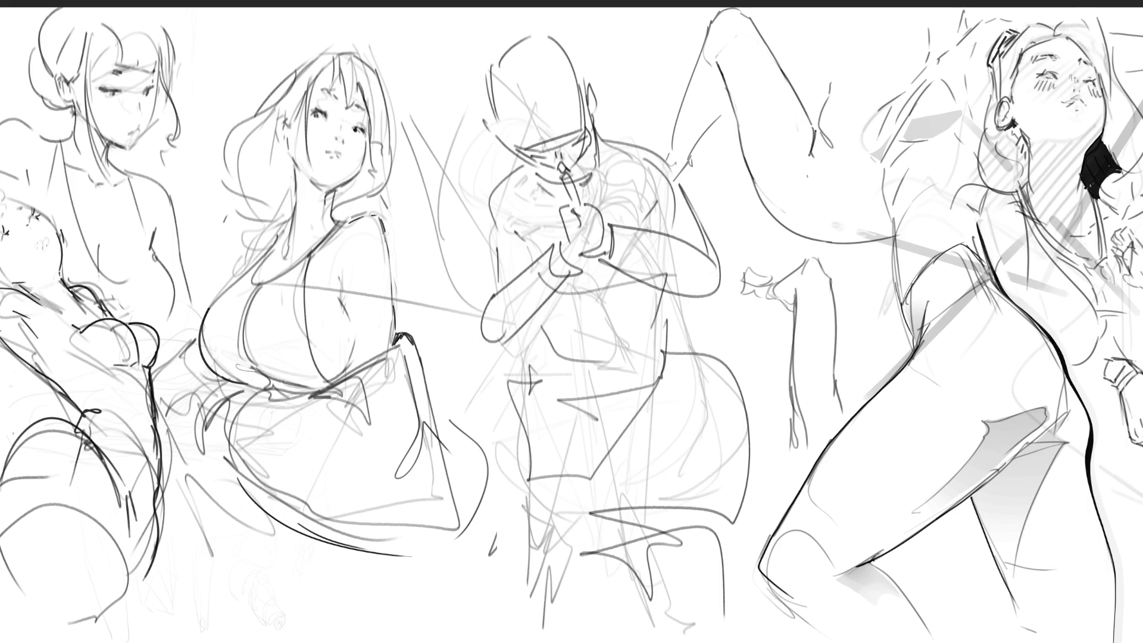
mouse_move(595, 100)
mouse_down()
mouse_move(601, 86)
mouse_move(598, 113)
mouse_up()
drag(489, 130, 510, 181)
mouse_move(609, 133)
mouse_down()
mouse_move(622, 127)
mouse_move(619, 141)
mouse_up()
key(e)
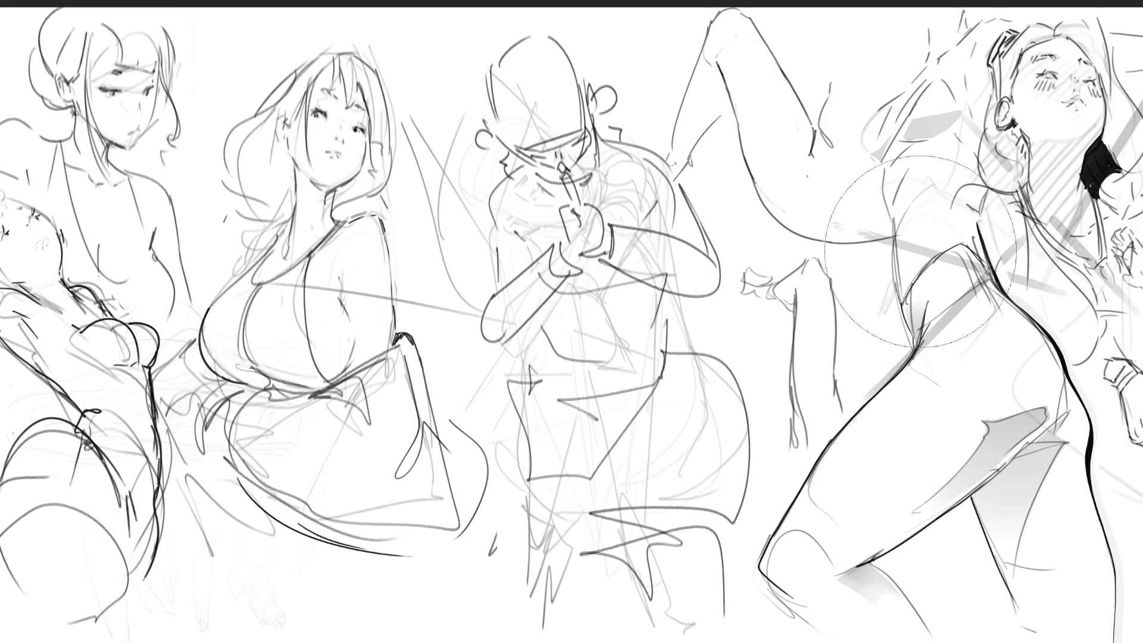
mouse_move(574, 114)
mouse_down()
mouse_move(565, 178)
mouse_move(613, 286)
mouse_move(572, 435)
mouse_move(664, 538)
mouse_move(574, 178)
mouse_move(629, 553)
mouse_move(721, 357)
mouse_up()
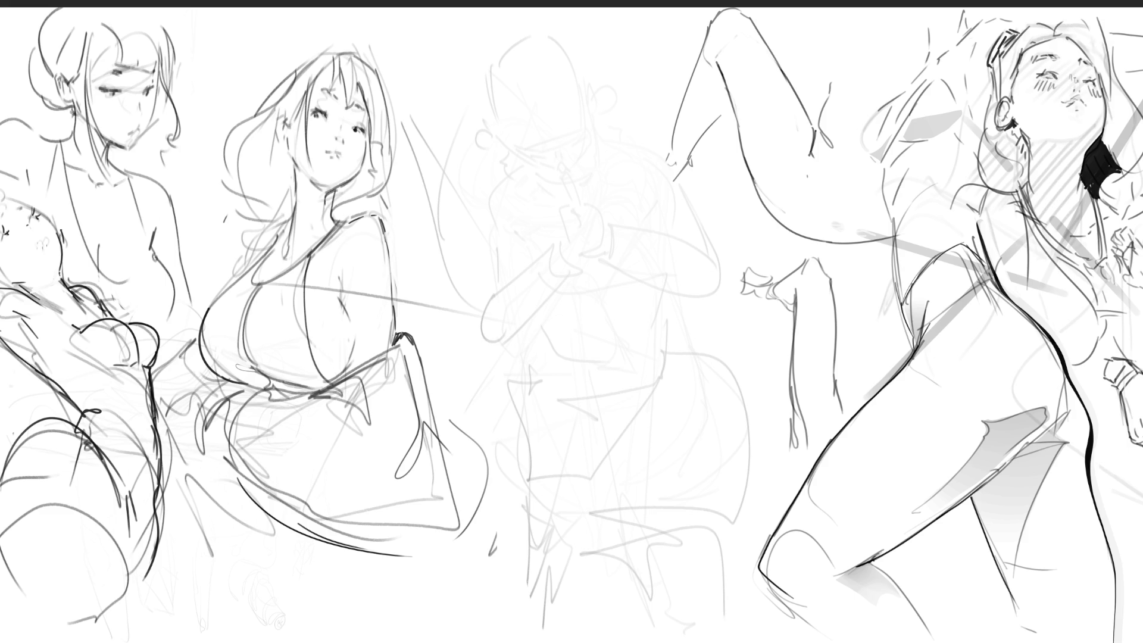
Step: Re-outline the middle figure's head in darker lines and add the eyebrows
drag(556, 49, 536, 98)
mouse_move(547, 53)
mouse_down()
mouse_move(586, 39)
mouse_move(611, 122)
mouse_up()
mouse_move(541, 107)
mouse_down()
mouse_move(549, 136)
mouse_move(581, 149)
mouse_move(606, 130)
mouse_up()
drag(567, 89, 606, 105)
drag(579, 70, 590, 68)
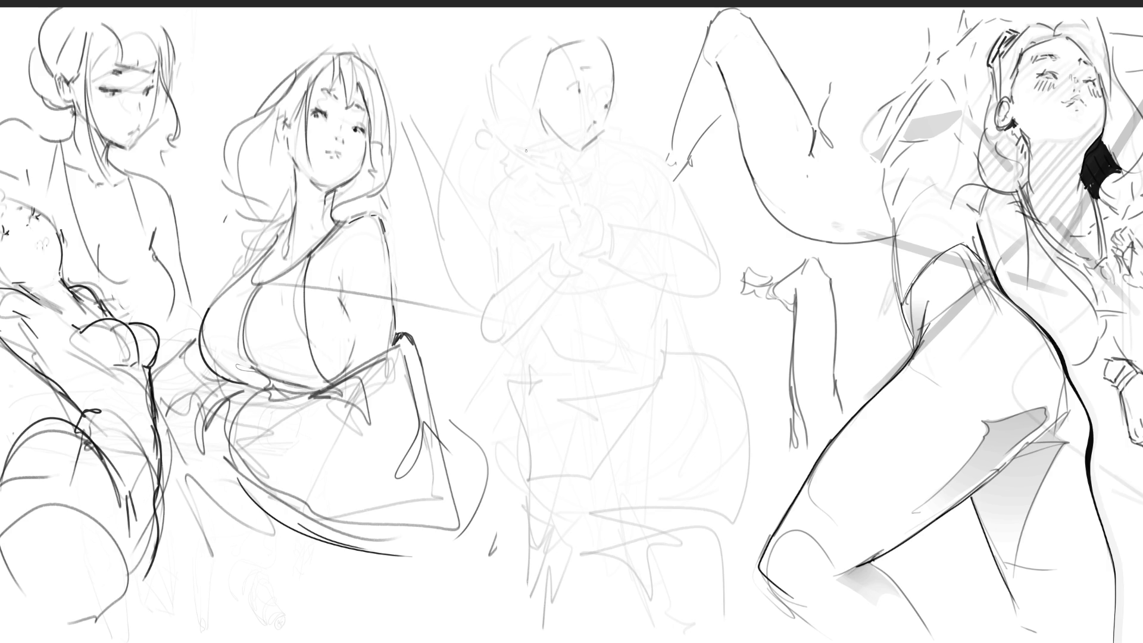
Step: Sketch the neck, collar curve and long hair strands over the crown
drag(573, 146, 558, 186)
mouse_move(538, 118)
mouse_down()
mouse_move(530, 173)
mouse_move(555, 190)
mouse_up()
drag(538, 84, 534, 97)
drag(570, 35, 551, 171)
mouse_move(603, 29)
mouse_down()
mouse_move(574, 52)
mouse_move(612, 59)
mouse_move(621, 127)
mouse_move(649, 162)
mouse_move(639, 177)
mouse_up()
mouse_move(565, 27)
mouse_down()
mouse_move(541, 82)
mouse_move(532, 51)
mouse_move(514, 117)
mouse_move(522, 33)
mouse_move(582, 30)
mouse_up()
mouse_move(576, 39)
mouse_down()
mouse_move(520, 116)
mouse_move(530, 128)
mouse_move(462, 95)
mouse_move(503, 130)
mouse_up()
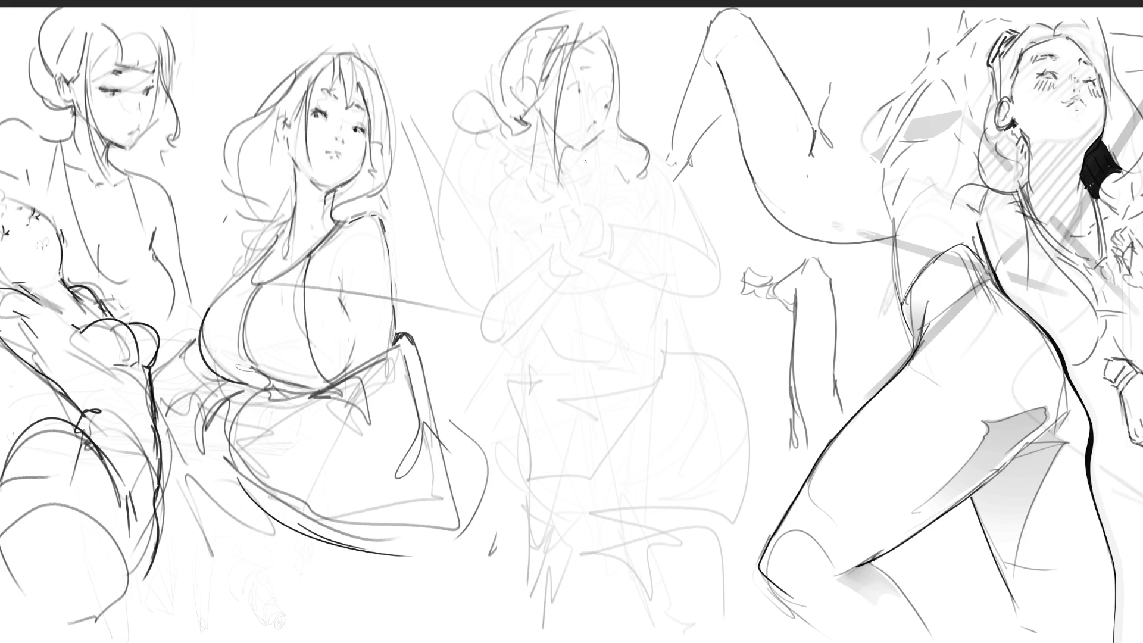
mouse_move(531, 119)
mouse_down()
mouse_move(553, 189)
mouse_move(556, 173)
mouse_move(575, 172)
mouse_move(601, 208)
mouse_move(578, 199)
mouse_up()
Step: Rough in the shoulders, collar and both arms extending down the figure
mouse_move(549, 216)
mouse_down()
mouse_move(517, 237)
mouse_move(505, 168)
mouse_up()
mouse_move(513, 179)
mouse_down()
mouse_move(464, 184)
mouse_move(475, 235)
mouse_up()
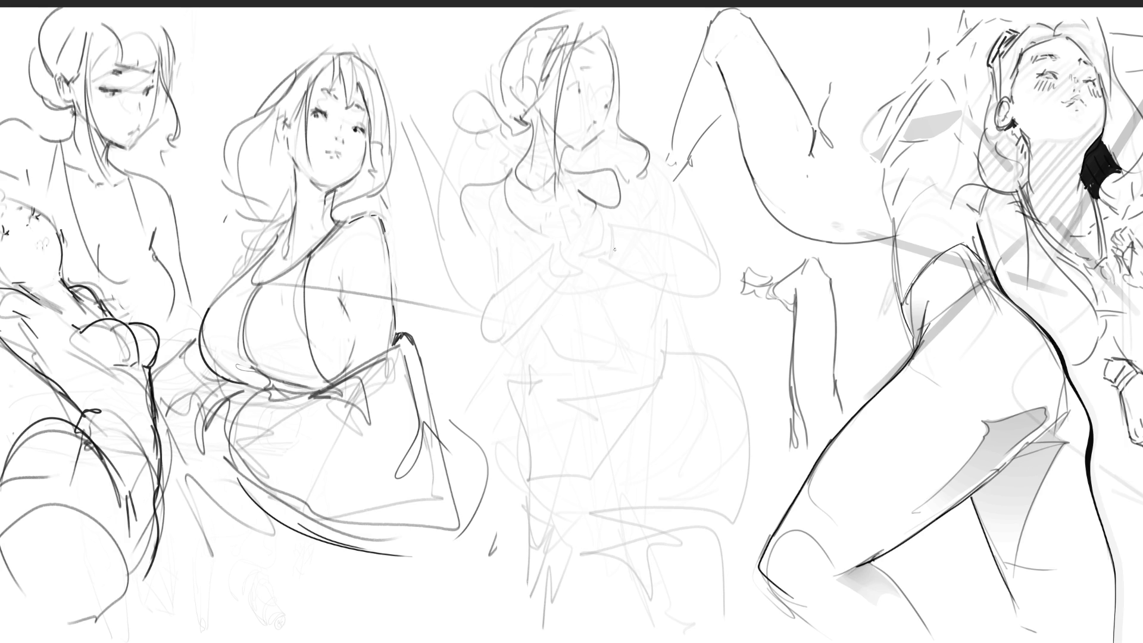
drag(555, 323, 598, 318)
drag(619, 174, 595, 320)
mouse_move(589, 205)
mouse_down()
mouse_move(562, 303)
mouse_move(575, 320)
mouse_move(510, 473)
mouse_up()
mouse_move(596, 321)
mouse_down()
mouse_move(513, 479)
mouse_move(513, 519)
mouse_up()
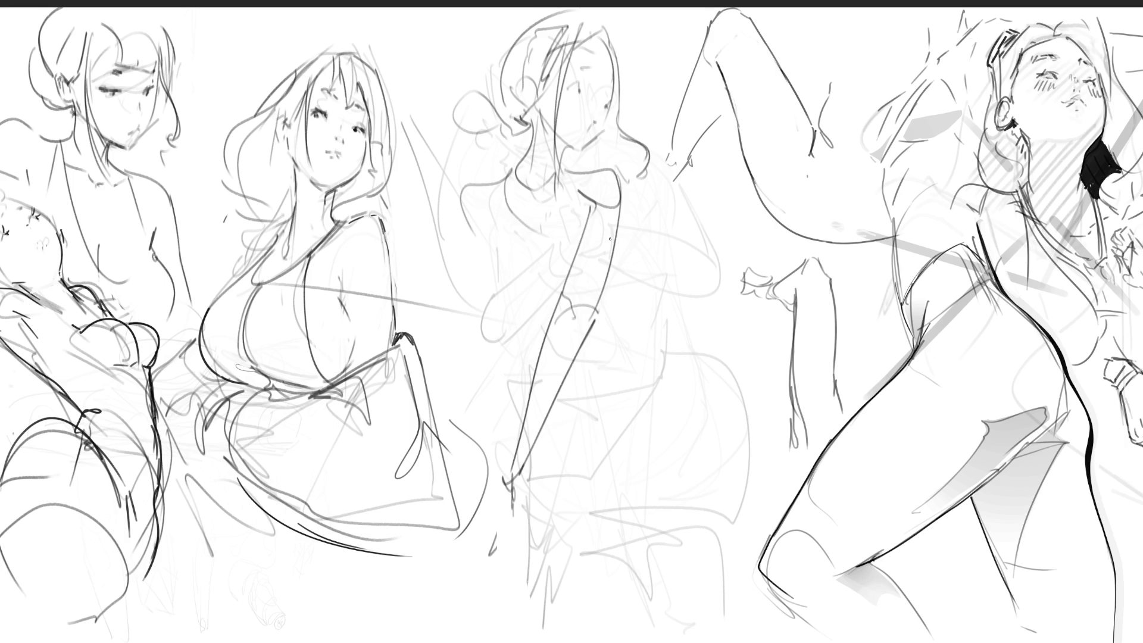
Step: Add the torso side lines and sketch the waist and hip curves
drag(572, 182, 570, 245)
mouse_move(509, 156)
mouse_down()
mouse_move(507, 269)
mouse_move(577, 244)
mouse_up()
mouse_move(503, 253)
mouse_down()
mouse_move(480, 325)
mouse_move(516, 335)
mouse_up()
drag(613, 269, 599, 353)
mouse_move(532, 321)
mouse_down()
mouse_move(551, 312)
mouse_move(529, 356)
mouse_up()
drag(593, 346, 569, 390)
mouse_move(622, 307)
mouse_down()
mouse_move(594, 363)
mouse_move(522, 374)
mouse_up()
mouse_move(634, 322)
mouse_down()
mouse_move(643, 381)
mouse_move(570, 406)
mouse_move(575, 417)
mouse_move(671, 375)
mouse_up()
Step: Sketch the lower hip lines extending right and the thigh and leg lines
drag(672, 376, 624, 462)
drag(554, 427, 624, 462)
drag(558, 430, 627, 402)
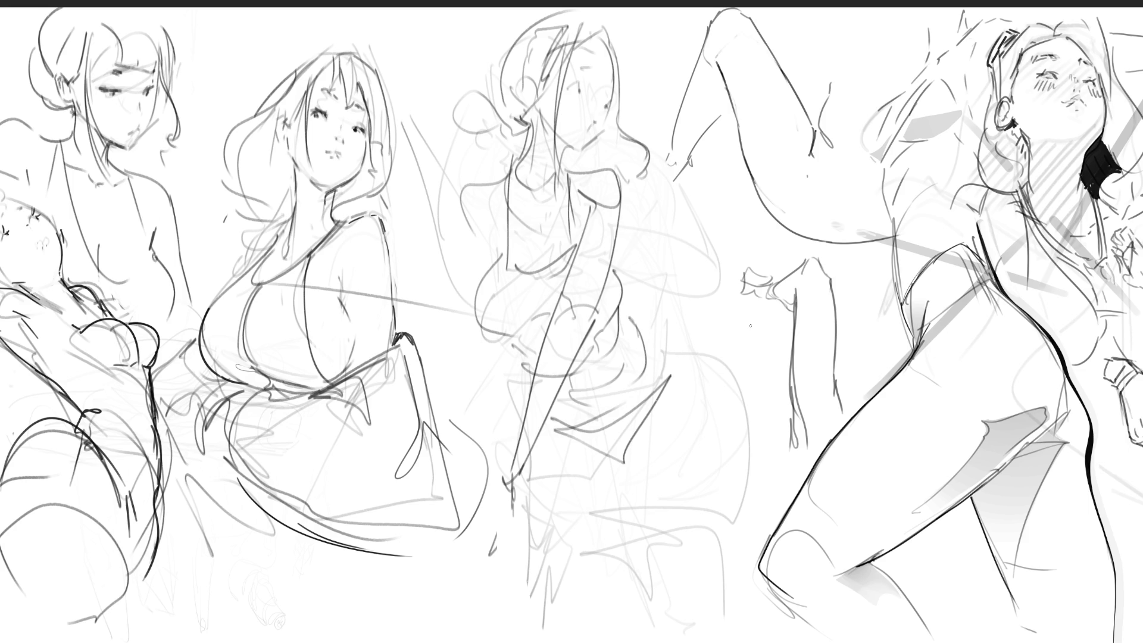
mouse_move(551, 428)
mouse_down()
mouse_move(618, 408)
mouse_move(677, 359)
mouse_move(685, 443)
mouse_up()
drag(641, 465, 676, 458)
mouse_move(698, 377)
mouse_down()
mouse_move(718, 483)
mouse_move(666, 608)
mouse_up()
drag(623, 490, 630, 608)
mouse_move(536, 450)
mouse_down()
mouse_move(546, 560)
mouse_move(576, 605)
mouse_up()
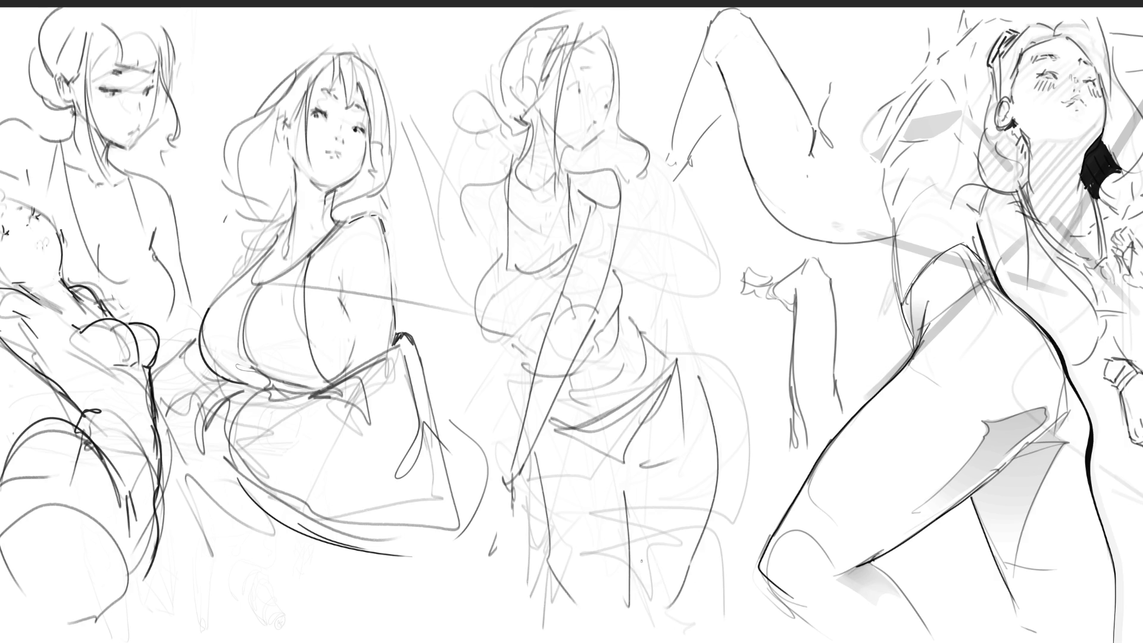
Step: Add the left shoulder, arm and chest curves, then start fading the sketch with a large eraser
drag(468, 194, 479, 246)
drag(454, 148, 445, 291)
drag(467, 177, 468, 286)
drag(461, 235, 451, 182)
drag(470, 195, 472, 301)
mouse_move(517, 270)
mouse_down()
mouse_move(524, 294)
mouse_move(512, 326)
mouse_up()
drag(513, 324, 527, 327)
drag(619, 270, 626, 317)
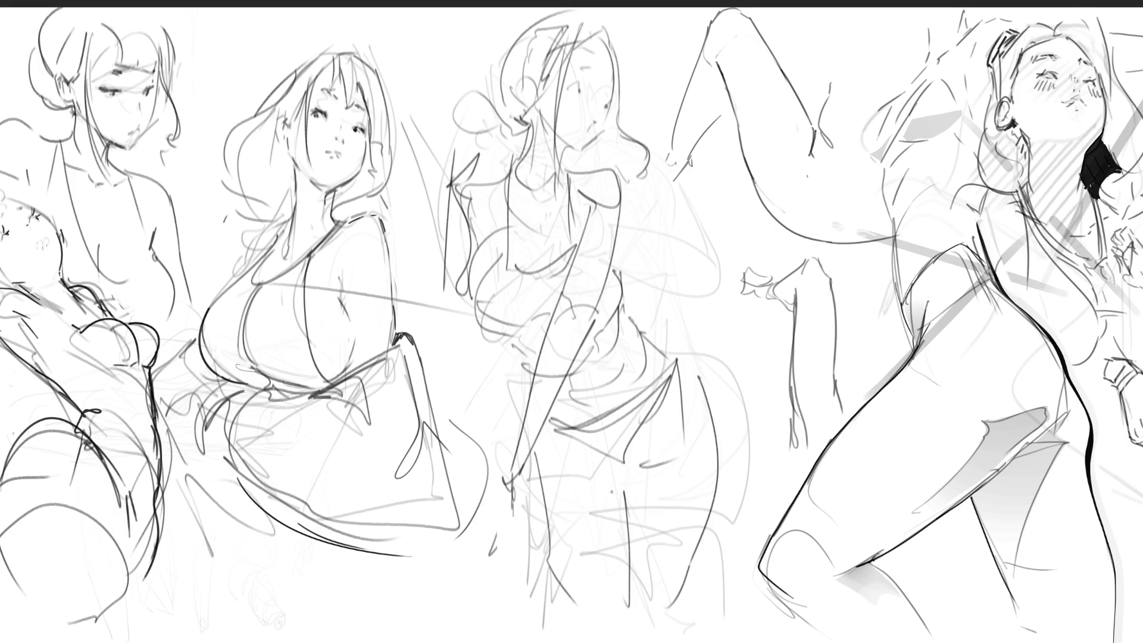
key(e)
mouse_move(655, 47)
mouse_down()
mouse_move(523, 255)
mouse_move(566, 358)
mouse_move(560, 172)
mouse_move(646, 489)
mouse_move(649, 453)
mouse_move(536, 65)
mouse_up()
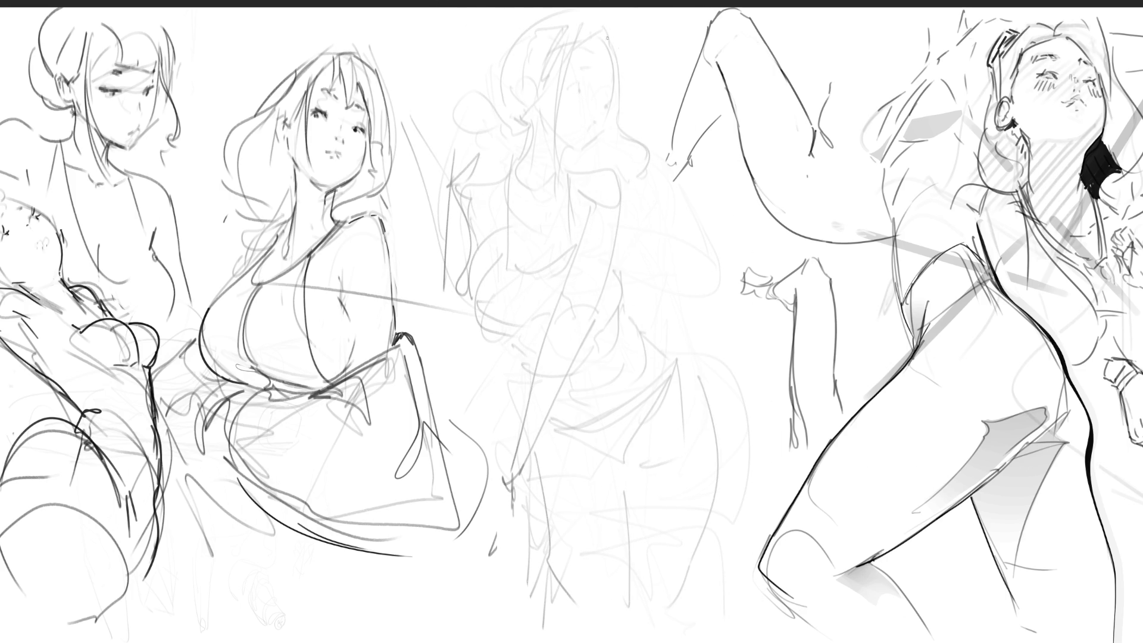
Step: Draw both closed eyes with brow lines on the middle face, redoing a misplaced stroke
drag(567, 87, 583, 89)
key(ctrl+z)
key(ctrl+z)
drag(576, 69, 586, 67)
drag(571, 96, 582, 103)
mouse_move(603, 105)
mouse_down()
mouse_move(611, 109)
mouse_move(605, 96)
mouse_up()
drag(604, 94, 610, 103)
drag(604, 104, 601, 114)
Step: Draw the cheek, jawline and chin underside, and begin the hair shape on top
drag(611, 114, 592, 148)
drag(590, 152, 561, 147)
key(ctrl+z)
key(ctrl+z)
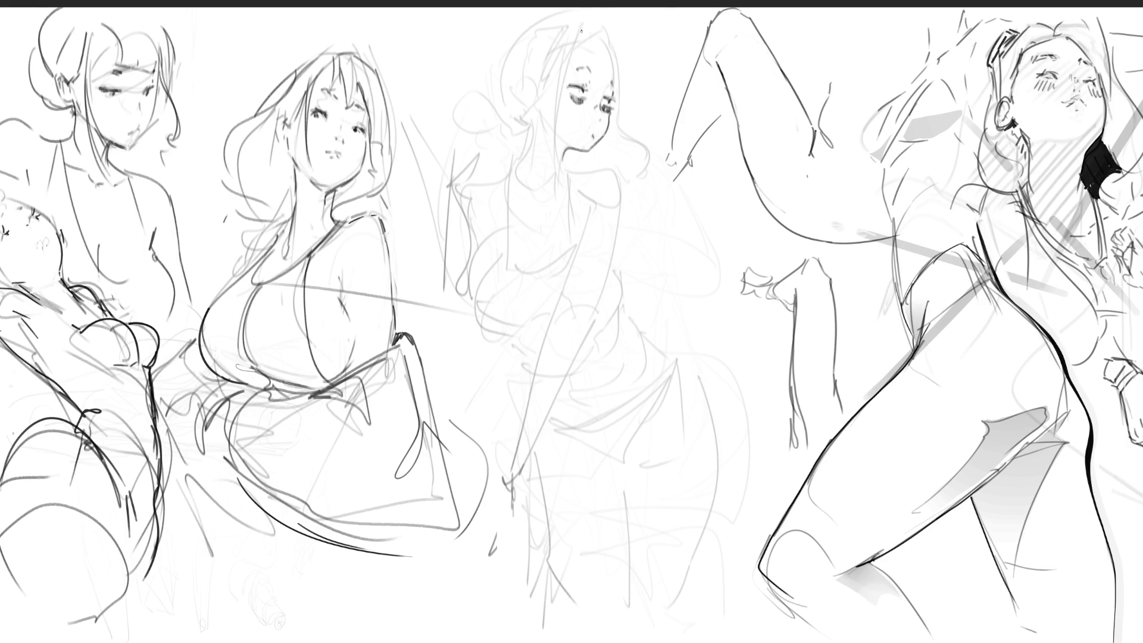
mouse_move(586, 21)
mouse_down()
mouse_move(571, 62)
mouse_move(604, 37)
mouse_move(608, 49)
mouse_move(571, 62)
mouse_move(623, 67)
mouse_move(622, 138)
mouse_move(641, 175)
mouse_up()
Step: Ink a curl beside the face and a clean left hair edge, undoing one attempt
mouse_move(626, 112)
mouse_down()
mouse_move(616, 136)
mouse_move(643, 147)
mouse_move(648, 171)
mouse_move(631, 172)
mouse_up()
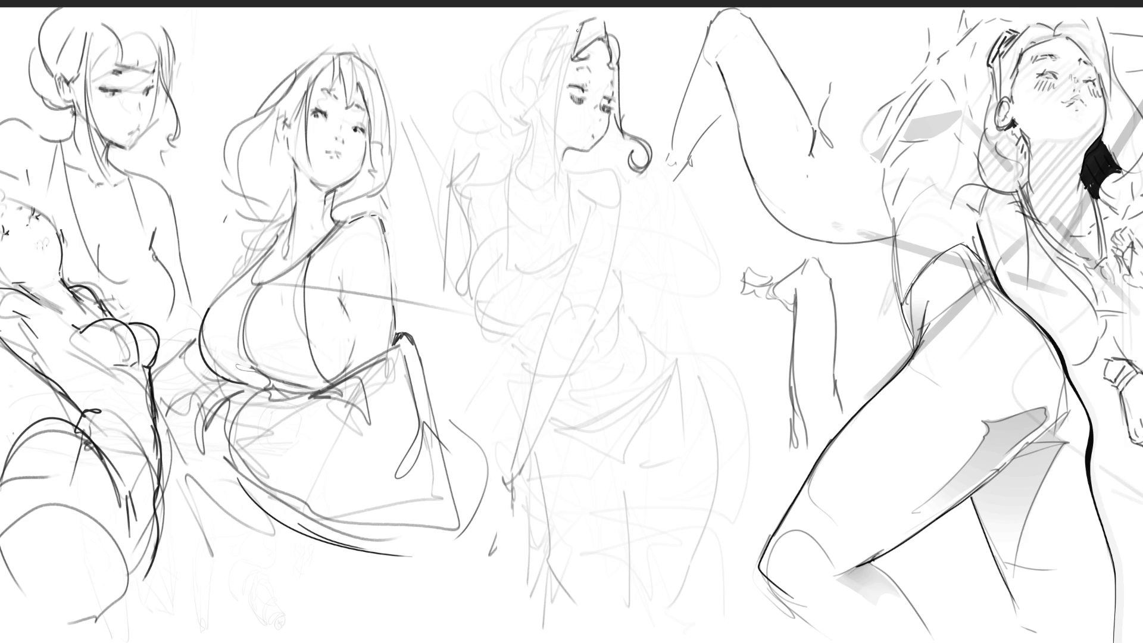
drag(583, 24, 542, 186)
drag(581, 22, 551, 179)
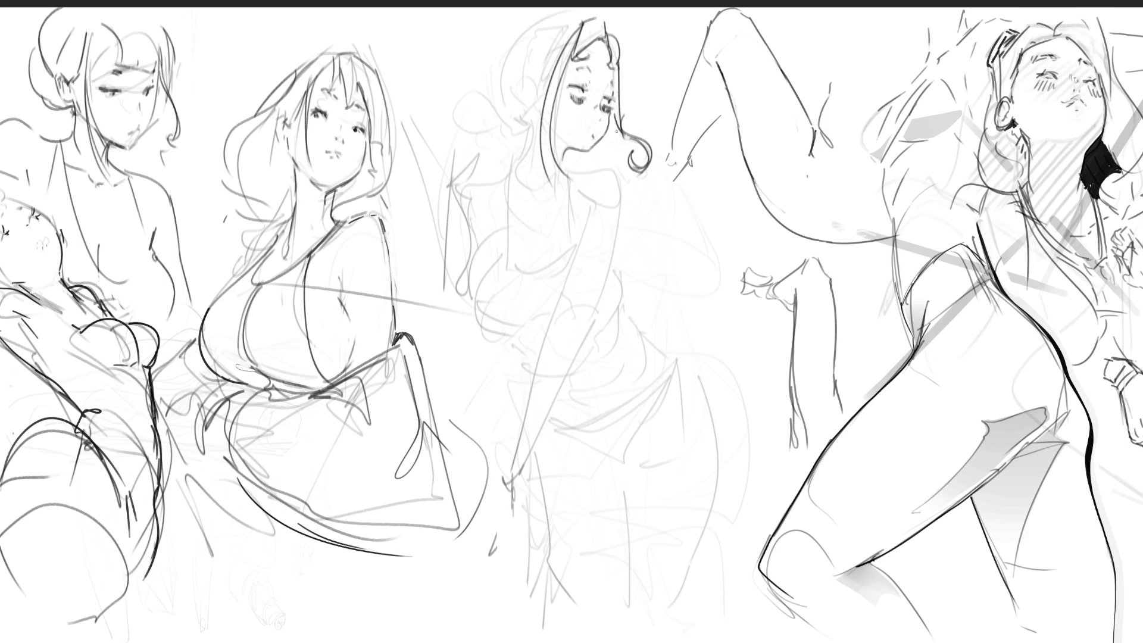
key(ctrl+z)
key(ctrl+z)
mouse_move(571, 50)
mouse_down()
mouse_move(556, 174)
mouse_move(551, 101)
mouse_move(547, 168)
mouse_move(589, 167)
mouse_up()
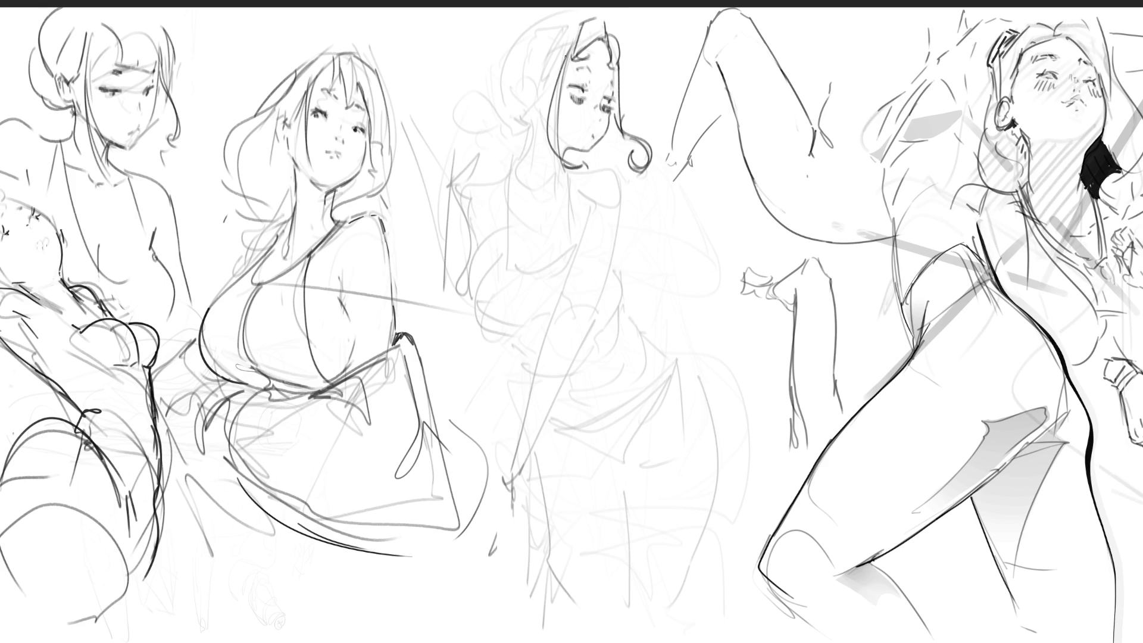
Step: Draw the top hair outline, left-side and upper-left strands, and a mark below the ear
drag(542, 86, 538, 87)
drag(573, 41, 533, 78)
mouse_move(510, 37)
mouse_down()
mouse_move(503, 48)
mouse_move(564, 17)
mouse_move(489, 72)
mouse_move(512, 112)
mouse_up()
mouse_move(509, 64)
mouse_down()
mouse_move(497, 106)
mouse_move(520, 102)
mouse_up()
mouse_move(547, 61)
mouse_down()
mouse_move(521, 100)
mouse_move(538, 105)
mouse_up()
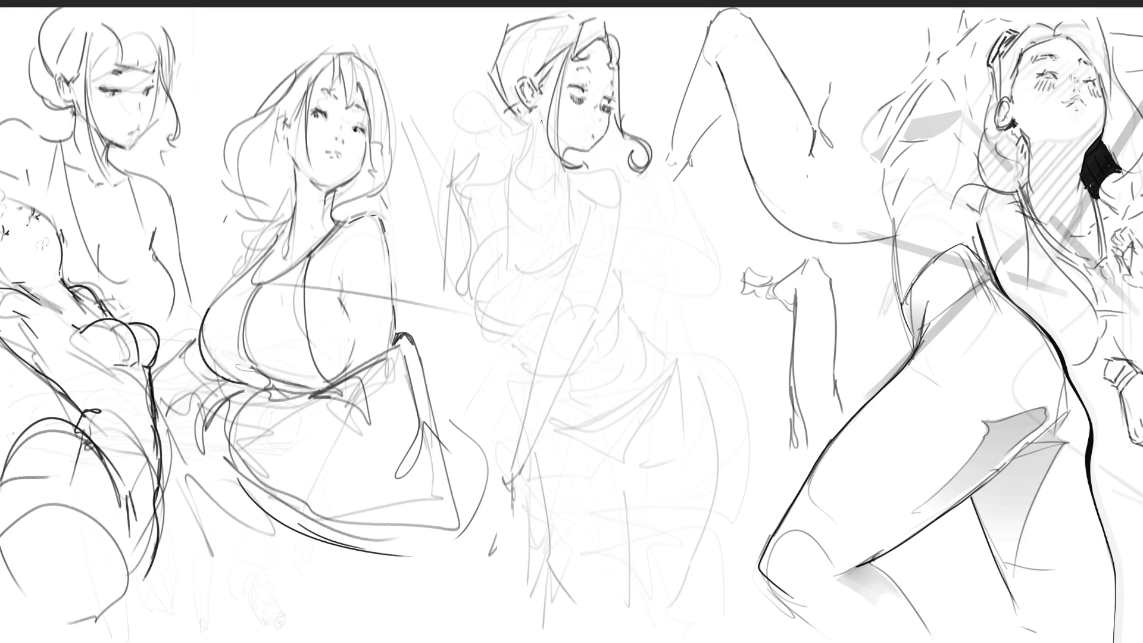
drag(540, 110, 541, 116)
Step: Sketch the middle figure's hair bun, neck, shoulder and V-shaped neckline, undoing the ear stroke
key(ctrl+z)
drag(524, 113, 506, 140)
drag(560, 196, 596, 197)
drag(624, 177, 614, 255)
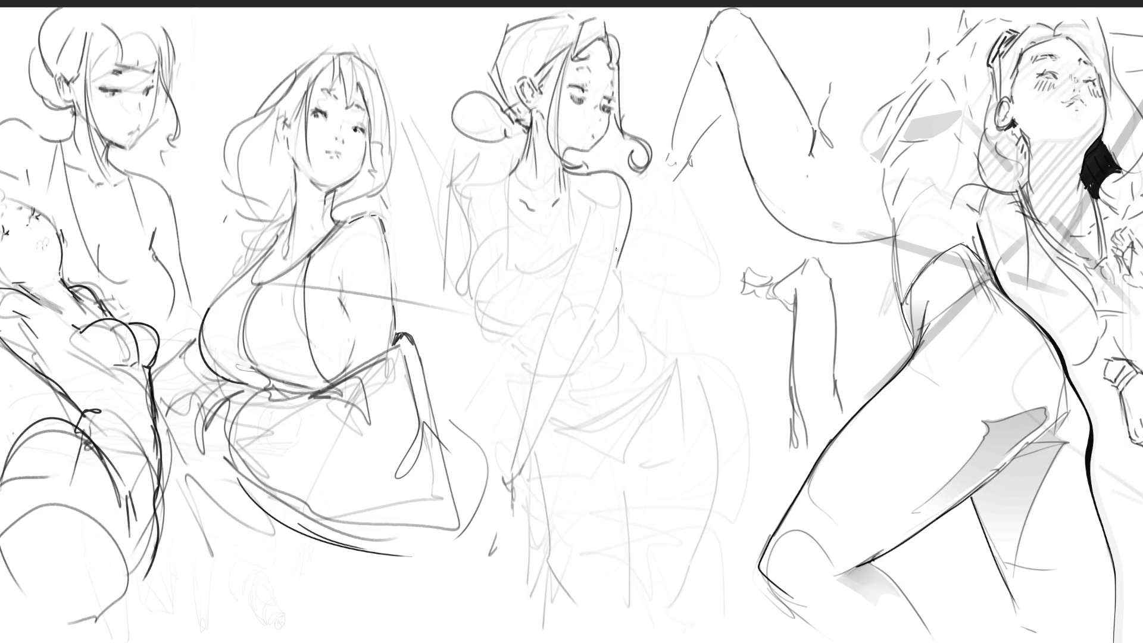
mouse_move(586, 208)
mouse_down()
mouse_move(589, 230)
mouse_move(595, 193)
mouse_move(551, 330)
mouse_move(581, 350)
mouse_move(530, 467)
mouse_up()
key(ctrl+z)
Step: Draw both arm contours and a larger hip curve on the middle figure
drag(549, 324, 503, 490)
drag(596, 309, 579, 355)
mouse_move(588, 323)
mouse_down()
mouse_move(611, 280)
mouse_move(603, 302)
mouse_up()
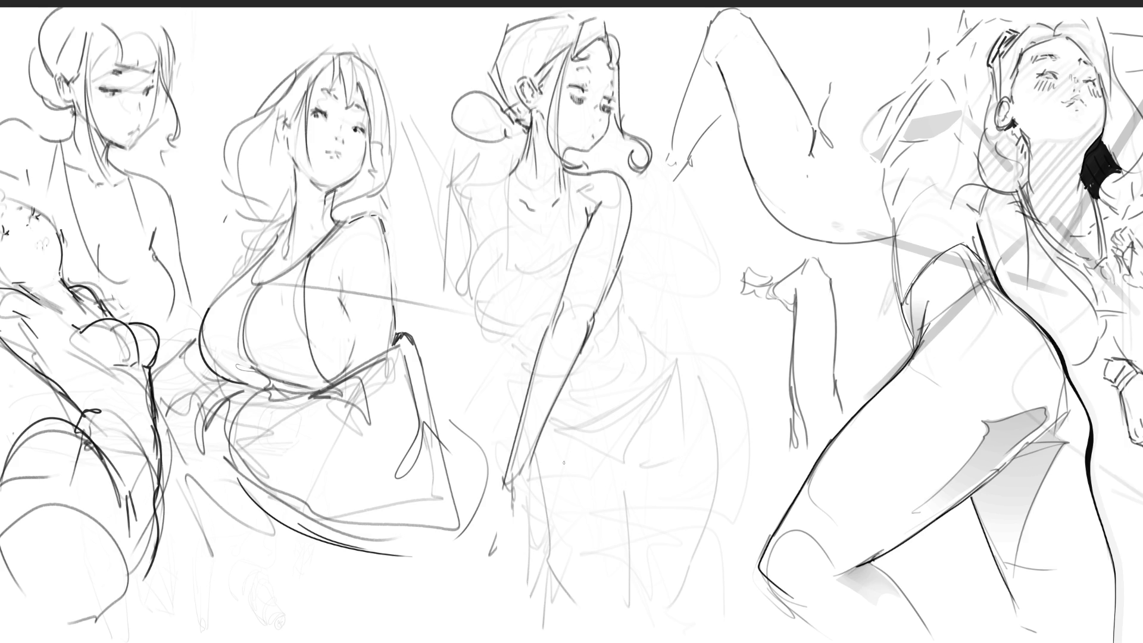
drag(628, 251, 625, 302)
key(ctrl+z)
drag(623, 250, 616, 317)
Step: Add small chest and torso strokes, redrawing the chest curve until it fits
drag(587, 218, 565, 229)
drag(548, 299, 543, 312)
drag(507, 229, 505, 332)
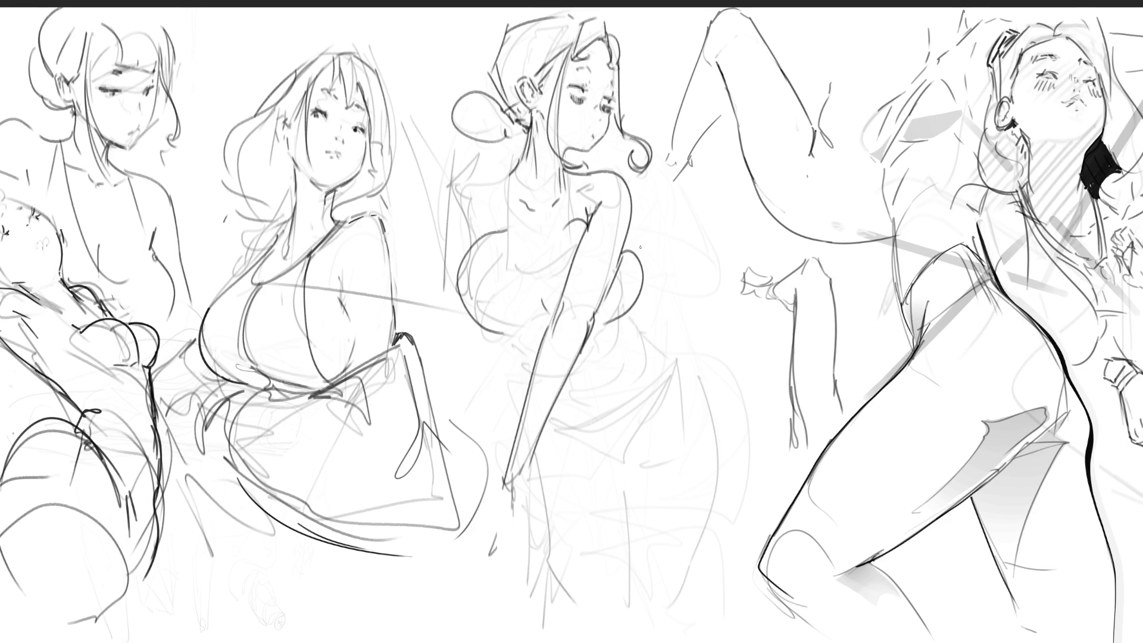
key(ctrl+z)
mouse_move(506, 233)
mouse_down()
mouse_move(467, 219)
mouse_move(477, 321)
mouse_up()
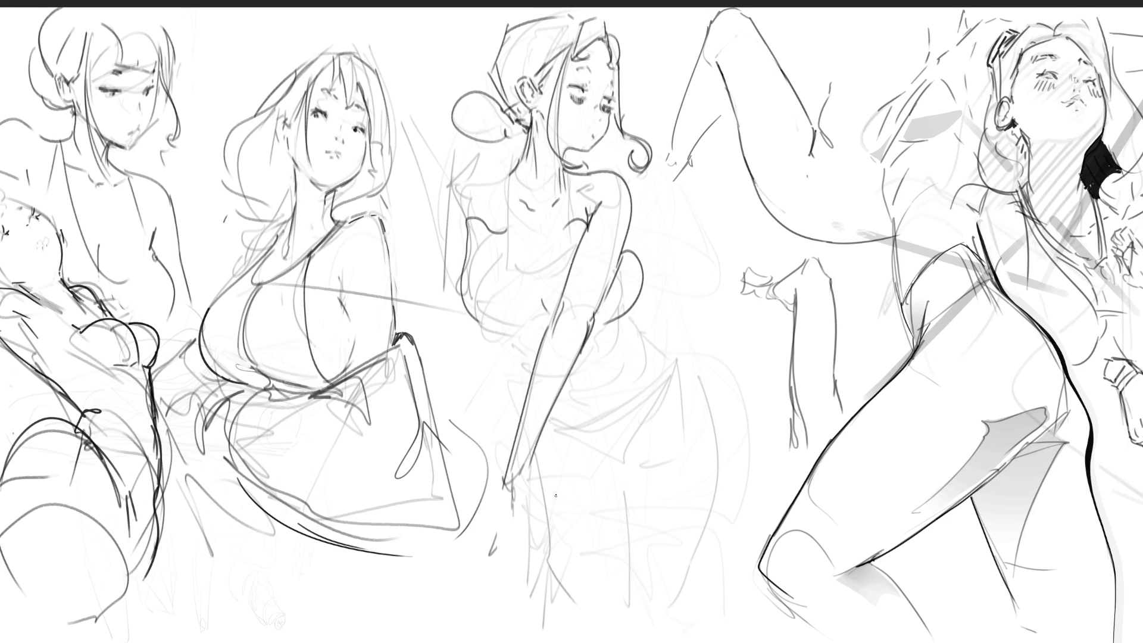
key(ctrl+z)
key(ctrl+z)
key(ctrl+z)
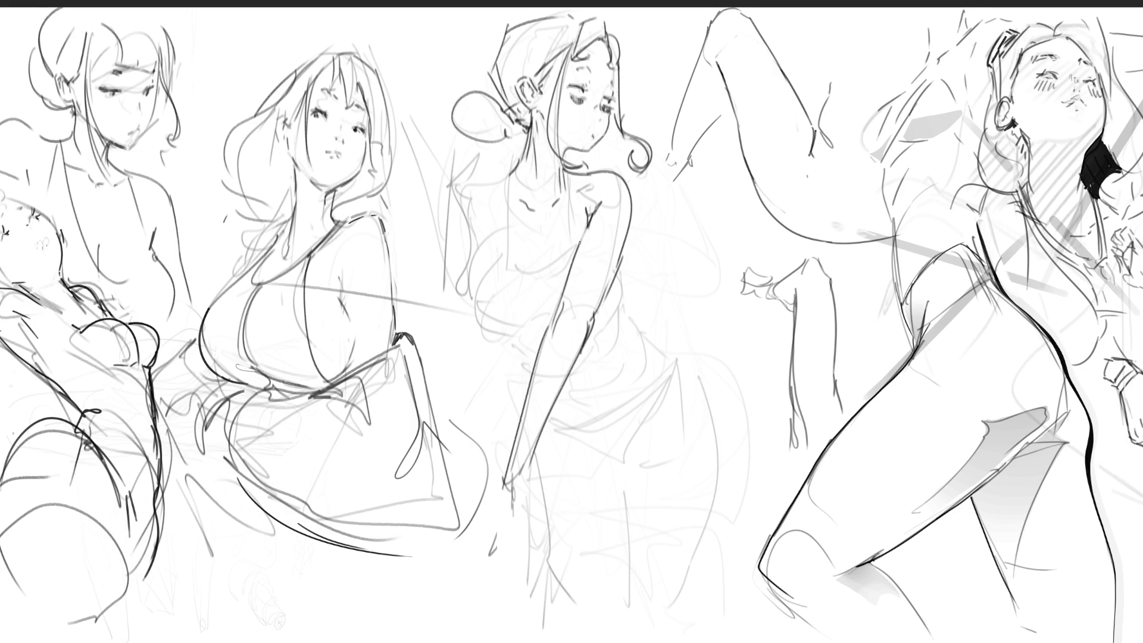
mouse_move(549, 245)
mouse_down()
mouse_move(529, 291)
mouse_move(542, 335)
mouse_up()
Step: Line the arm and side of the waist, then redraw the waist as a rounder curve
drag(624, 250, 623, 306)
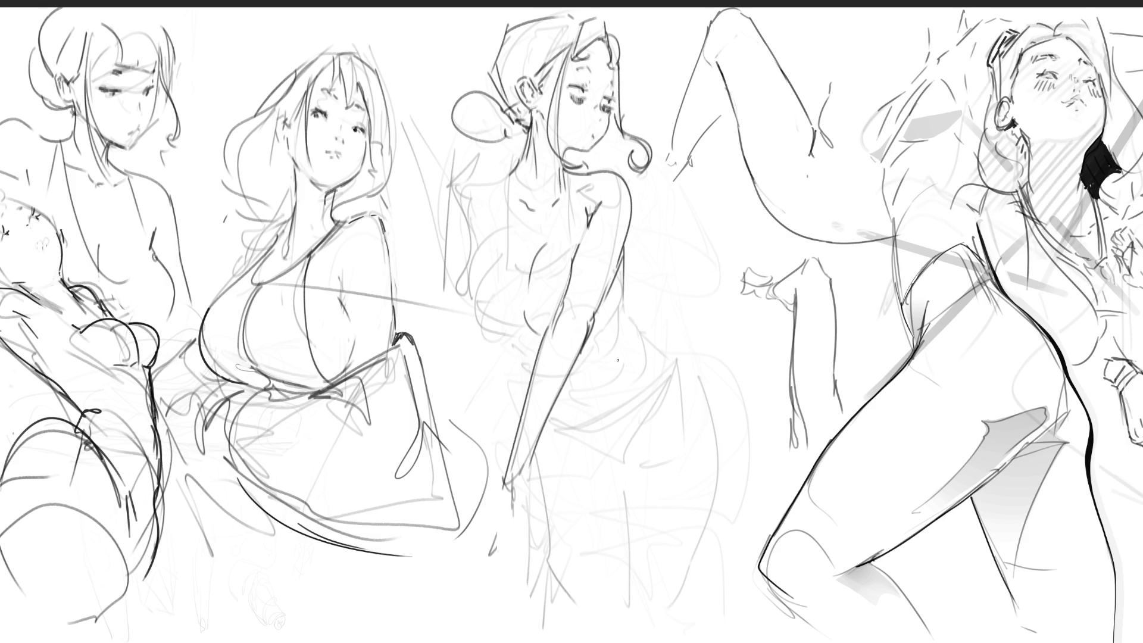
mouse_move(624, 305)
mouse_down()
mouse_move(623, 326)
mouse_move(628, 303)
mouse_move(689, 366)
mouse_move(671, 392)
mouse_move(702, 383)
mouse_move(671, 623)
mouse_up()
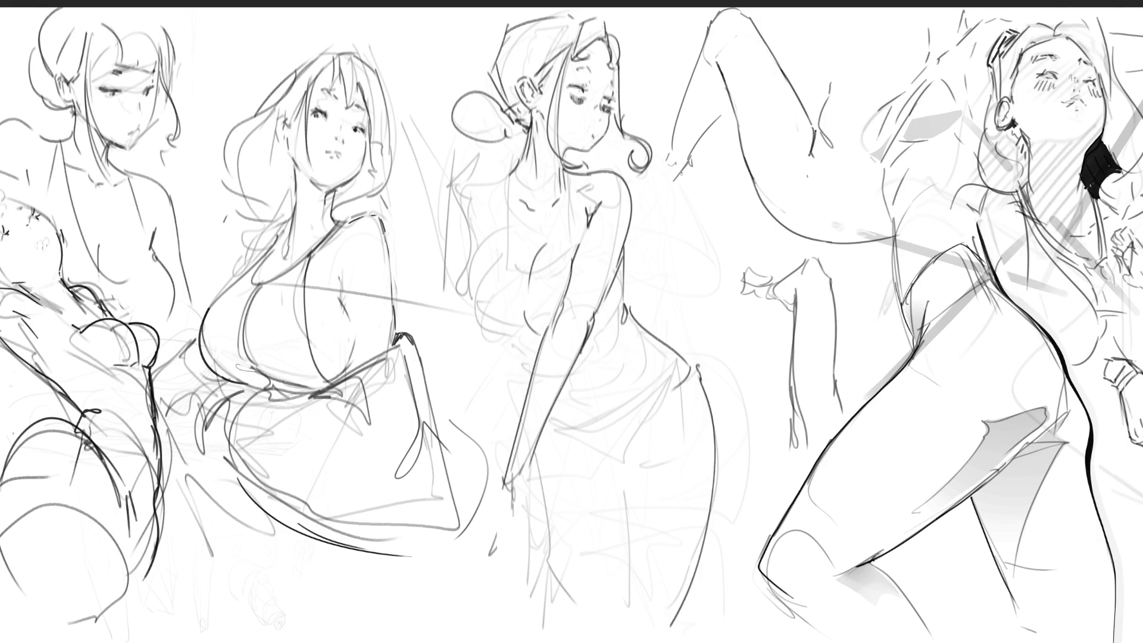
drag(556, 423, 676, 361)
key(ctrl+z)
drag(549, 420, 670, 337)
key(ctrl+z)
mouse_move(547, 424)
mouse_down()
mouse_move(581, 426)
mouse_move(668, 352)
mouse_up()
Step: Contour the hip, inner thigh and long outer curve of the leg
drag(598, 462, 663, 430)
drag(611, 475, 623, 522)
drag(505, 485, 578, 621)
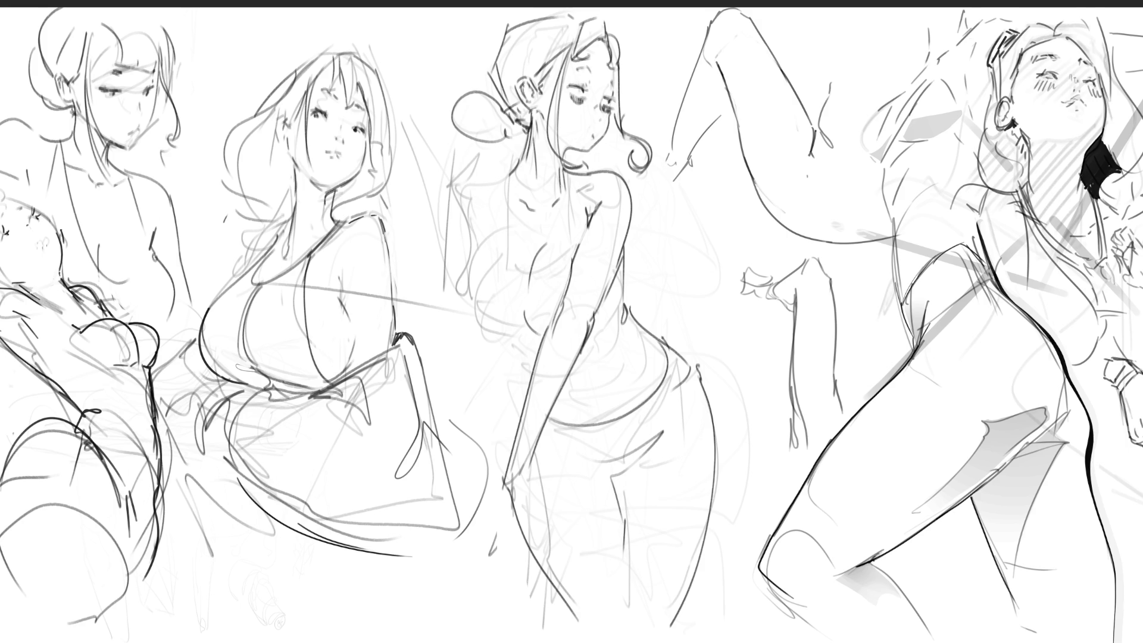
mouse_move(644, 452)
mouse_down()
mouse_move(628, 468)
mouse_move(626, 555)
mouse_up()
Step: Strengthen the figure's left side, chest and left shoulder, and add the right back line
drag(509, 168, 557, 280)
drag(578, 174, 565, 218)
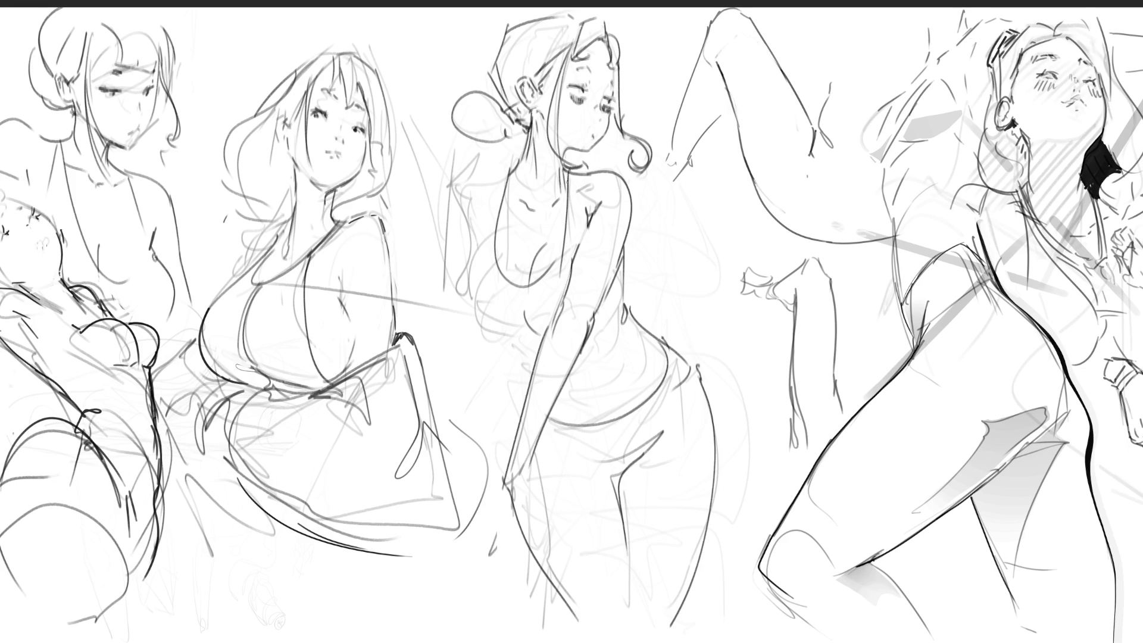
mouse_move(503, 177)
mouse_down()
mouse_move(490, 240)
mouse_move(498, 334)
mouse_up()
mouse_move(482, 240)
mouse_down()
mouse_move(472, 271)
mouse_move(533, 279)
mouse_up()
drag(507, 172, 464, 203)
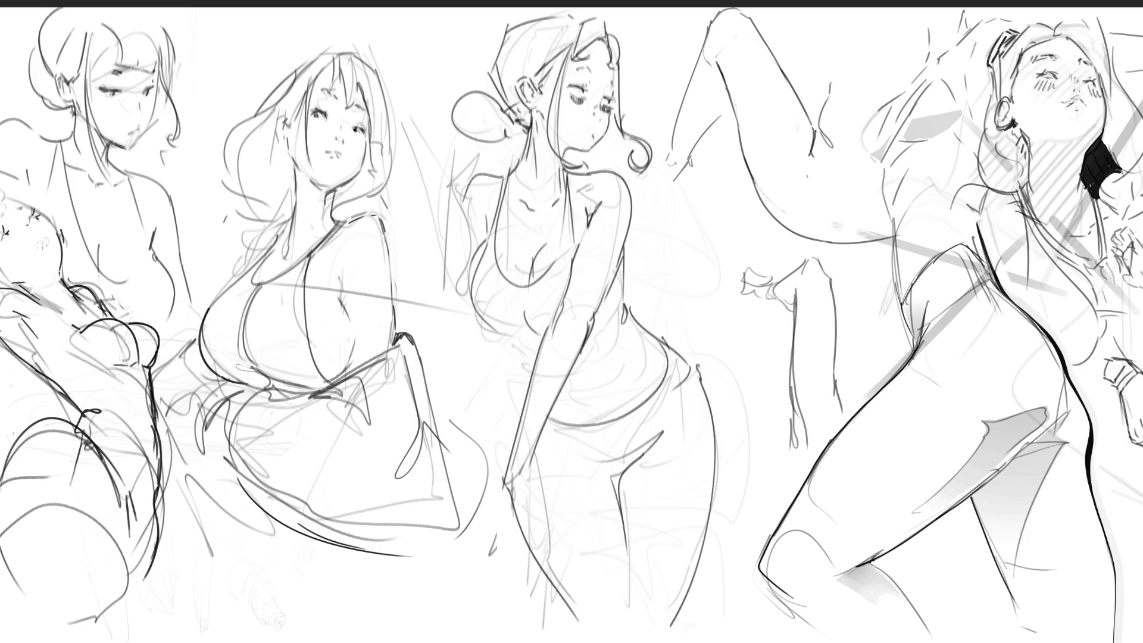
drag(621, 261, 589, 340)
Step: Line the middle figure's upper arm, forearm and hanging hand with fingers
drag(464, 189, 475, 387)
drag(463, 305, 489, 463)
drag(498, 337, 509, 457)
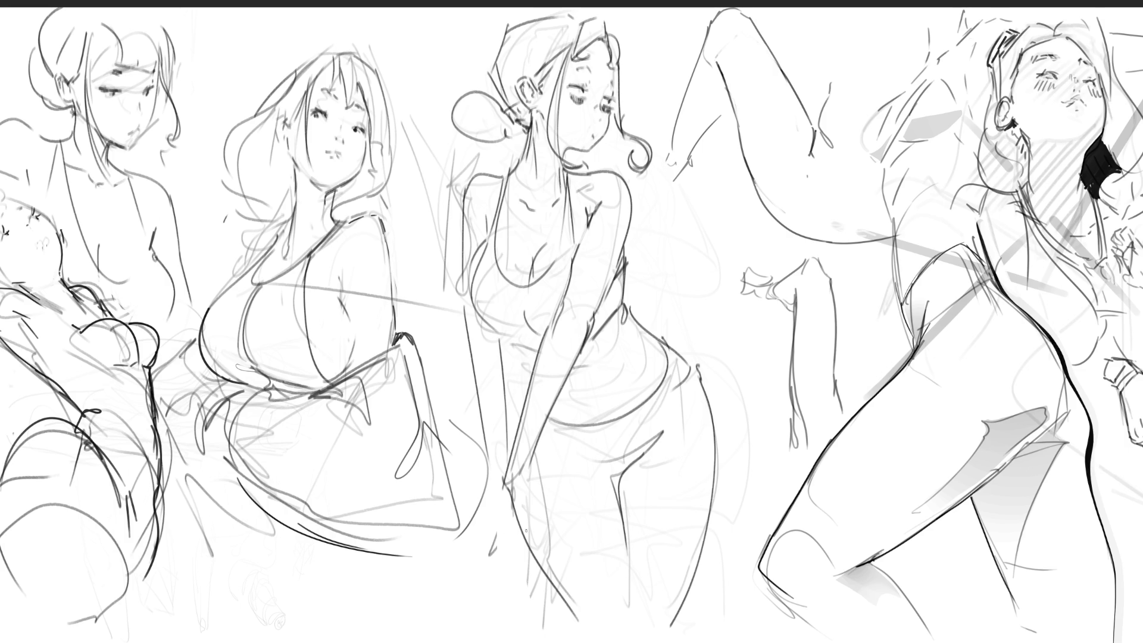
key(ctrl+z)
mouse_move(505, 348)
mouse_down()
mouse_move(507, 456)
mouse_move(488, 557)
mouse_up()
mouse_move(505, 483)
mouse_down()
mouse_move(506, 512)
mouse_move(527, 512)
mouse_up()
Step: Arc a rounded shape down to the bottom edge and add short strokes near the hand
drag(466, 571, 374, 642)
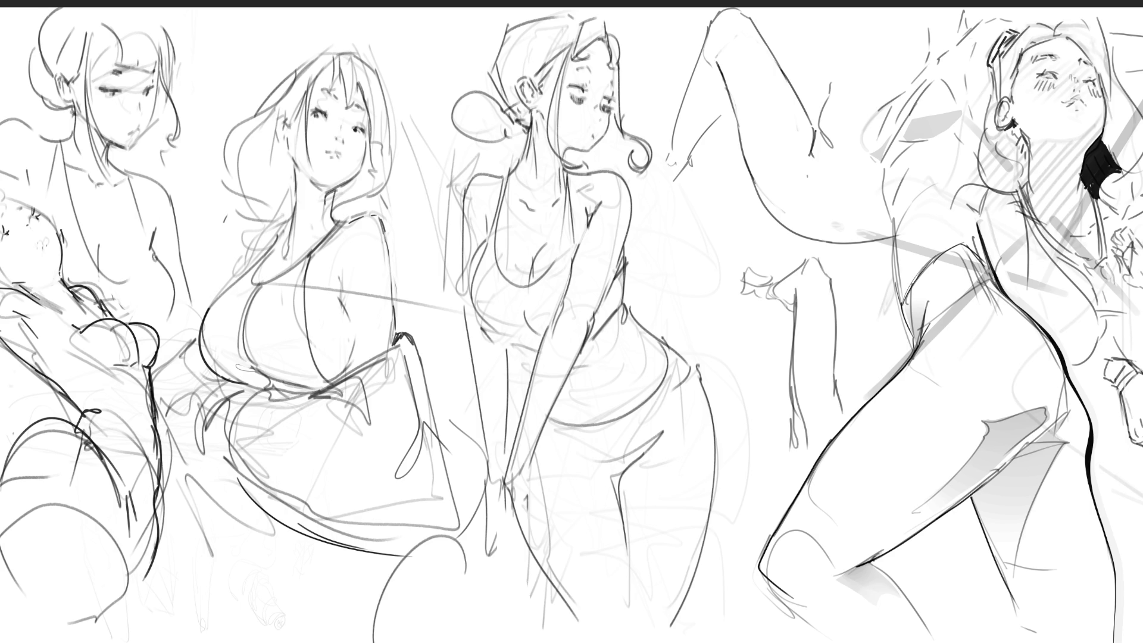
mouse_move(461, 566)
mouse_down()
mouse_move(381, 624)
mouse_move(378, 642)
mouse_up()
drag(442, 540, 441, 639)
drag(486, 543, 465, 576)
drag(481, 588, 463, 603)
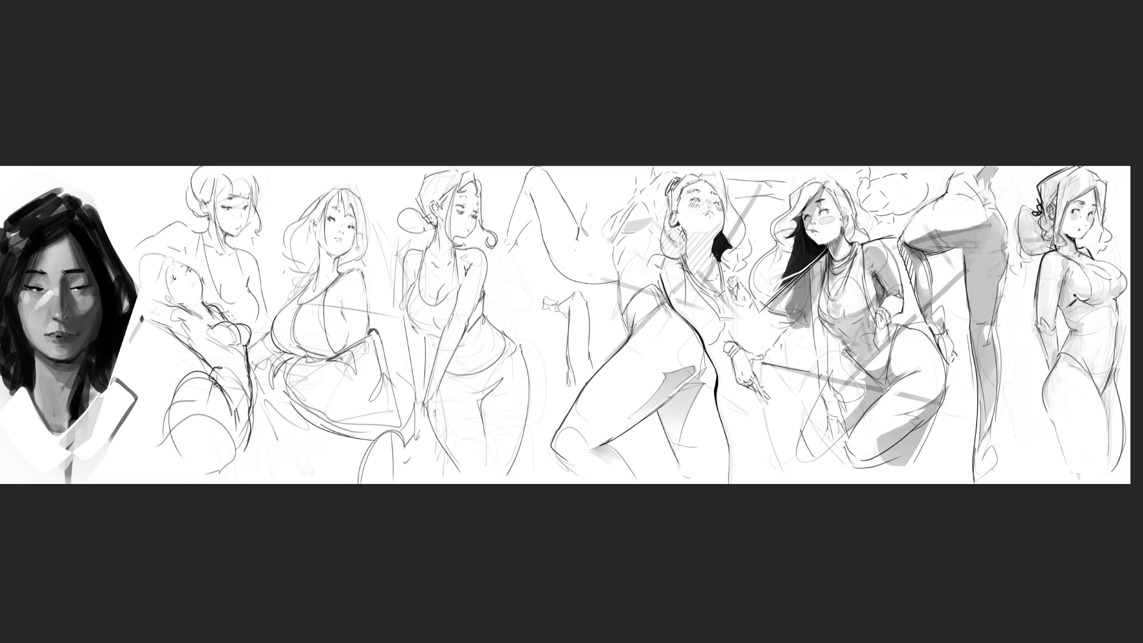
Step: Hand-letter 'BRB' in the gap beside the third figure
mouse_move(499, 265)
mouse_down()
mouse_move(501, 293)
mouse_move(531, 317)
mouse_up()
drag(533, 333, 543, 355)
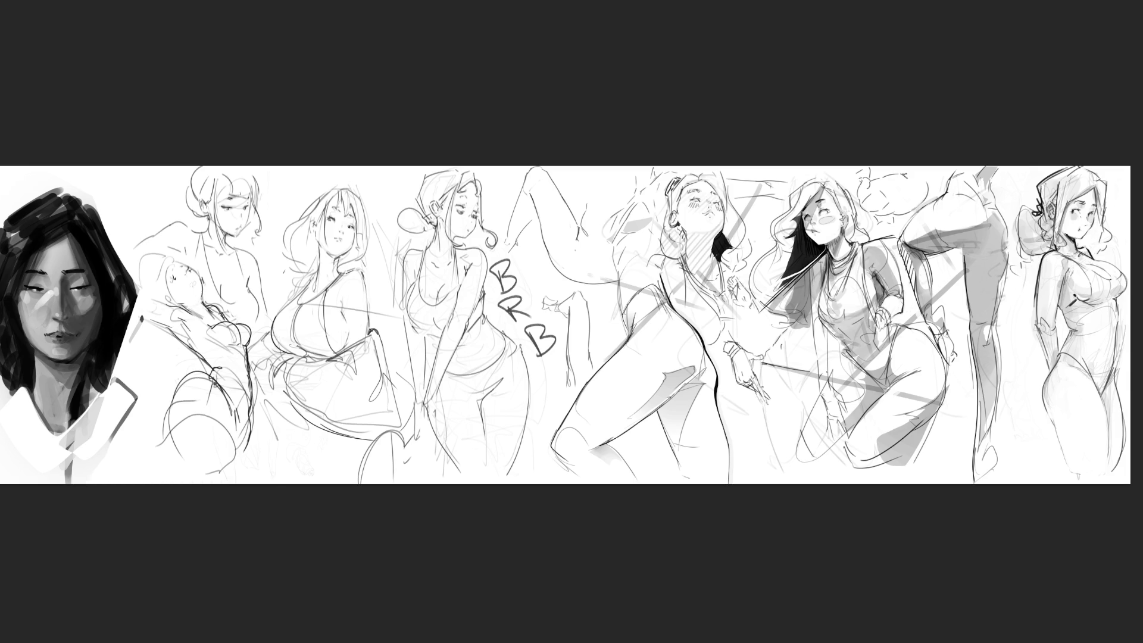
Step: Scribble loose loops over the BRB letters, then undo the scribbles
drag(529, 258, 536, 373)
mouse_move(542, 280)
mouse_down()
mouse_move(539, 327)
mouse_move(515, 358)
mouse_up()
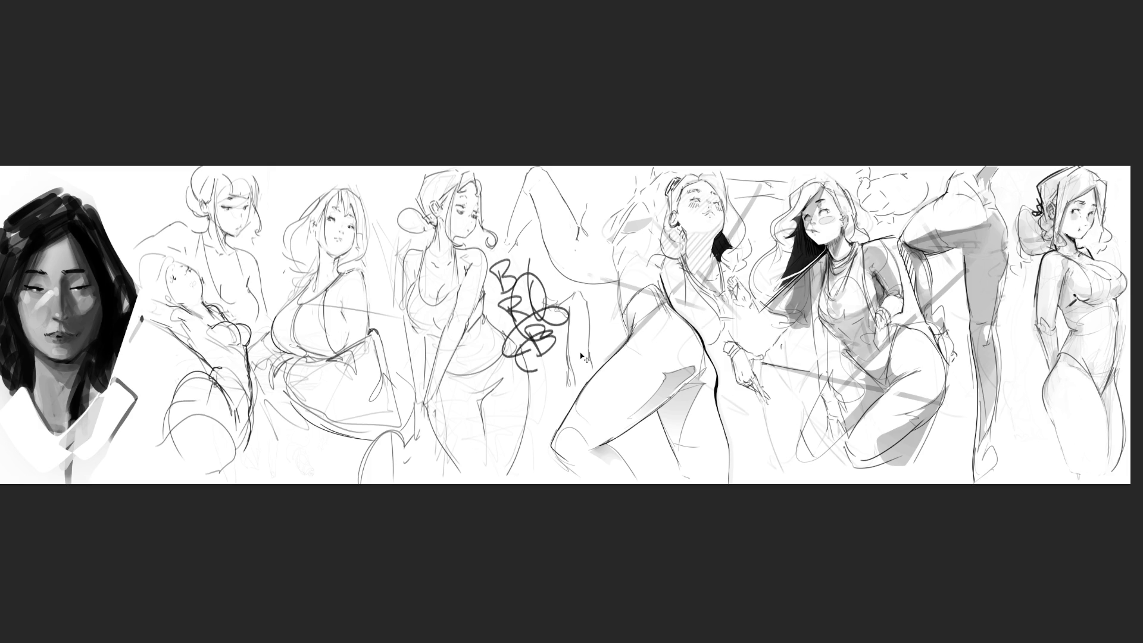
key(ctrl+z)
key(ctrl+z)
key(ctrl+z)
key(ctrl+z)
key(ctrl+z)
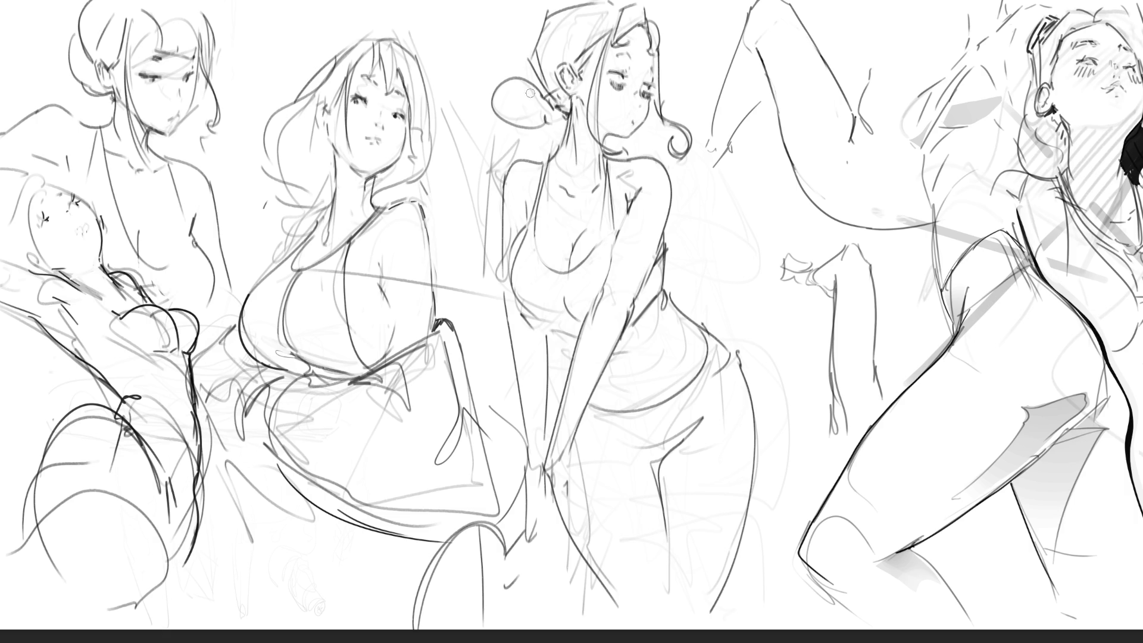
Step: Outline the hair bun's lower-left and left edges, retrying strokes with undo
mouse_move(495, 108)
mouse_down()
mouse_move(545, 122)
mouse_move(500, 117)
mouse_move(518, 123)
mouse_move(536, 113)
mouse_move(526, 108)
mouse_up()
key(ctrl+z)
key(ctrl+z)
drag(559, 146, 535, 142)
mouse_move(521, 83)
mouse_down()
mouse_move(519, 132)
mouse_move(538, 125)
mouse_up()
key(ctrl+z)
key(ctrl+z)
mouse_move(495, 94)
mouse_down()
mouse_move(513, 122)
mouse_move(546, 119)
mouse_up()
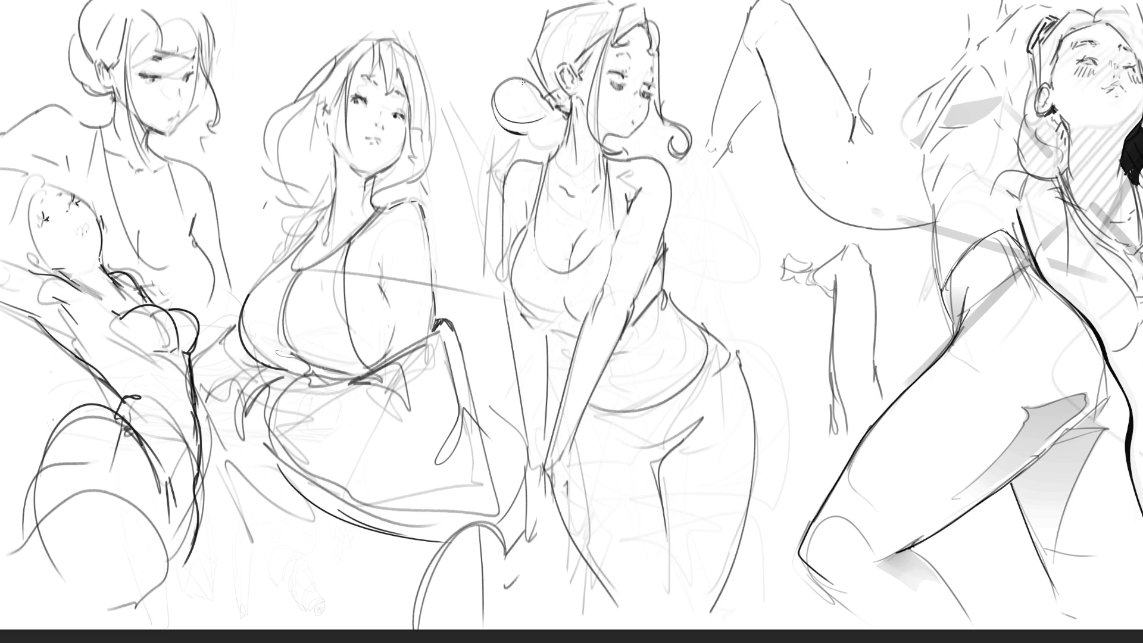
mouse_move(493, 87)
mouse_down()
mouse_move(513, 125)
mouse_move(548, 114)
mouse_up()
key(ctrl+z)
key(ctrl+z)
key(ctrl+z)
Step: Trace dark arcs around the bun's top, left, right and bottom, undoing stray neck strokes
key(ctrl+z)
drag(533, 100, 557, 133)
mouse_move(511, 87)
mouse_down()
mouse_move(556, 110)
mouse_move(509, 95)
mouse_move(547, 95)
mouse_move(507, 89)
mouse_move(524, 88)
mouse_move(542, 90)
mouse_move(490, 94)
mouse_move(491, 122)
mouse_move(547, 88)
mouse_move(487, 109)
mouse_up()
key(ctrl+z)
key(ctrl+z)
key(ctrl+z)
key(ctrl+z)
key(ctrl+z)
mouse_move(547, 89)
mouse_down()
mouse_move(492, 119)
mouse_move(556, 95)
mouse_move(489, 125)
mouse_up()
key(ctrl+z)
mouse_move(546, 81)
mouse_down()
mouse_move(554, 90)
mouse_move(546, 83)
mouse_move(485, 122)
mouse_move(547, 139)
mouse_up()
key(ctrl+z)
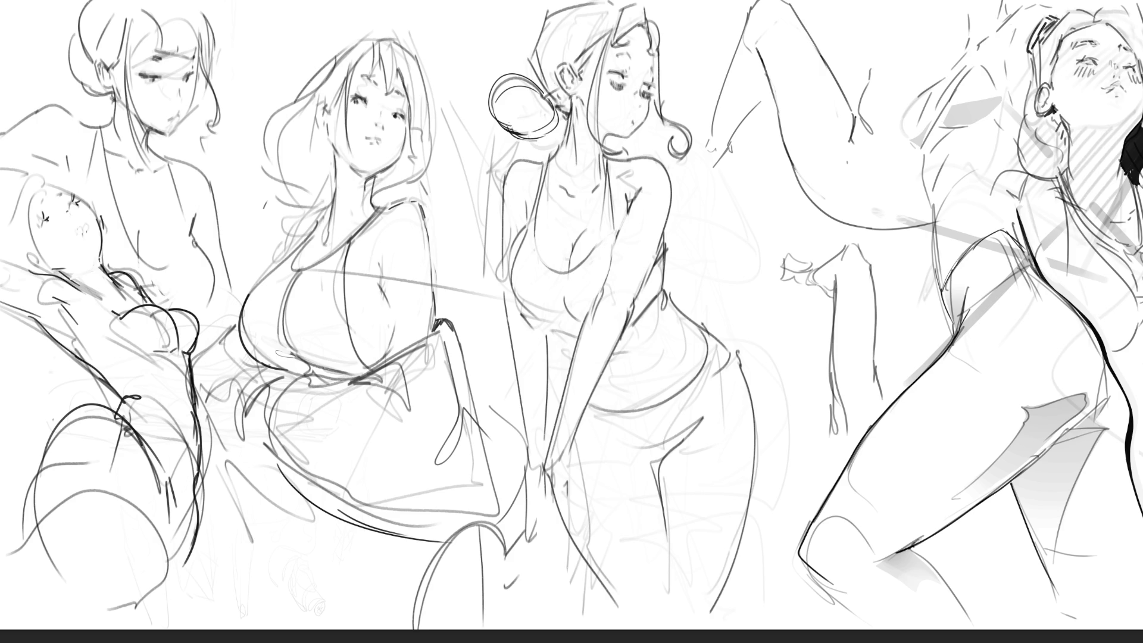
mouse_move(539, 102)
mouse_down()
mouse_move(552, 122)
mouse_move(530, 133)
mouse_move(556, 137)
mouse_up()
key(ctrl+z)
key(ctrl+z)
key(ctrl+z)
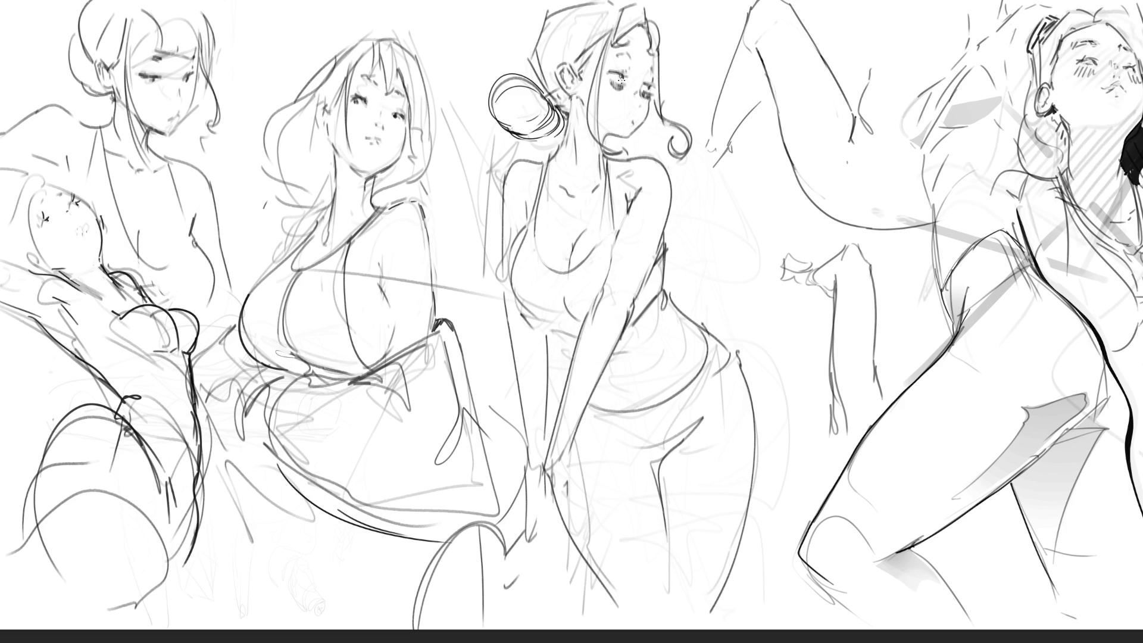
Step: Darken the eye shading and dot freckles beside the eye
drag(647, 88, 652, 90)
drag(623, 68, 631, 73)
click(608, 77)
click(608, 75)
click(631, 83)
click(623, 84)
Step: Darken the eyebrow, add grey blush under the eye, and shade the ear
drag(627, 57, 631, 52)
drag(619, 58, 625, 52)
drag(641, 94, 640, 101)
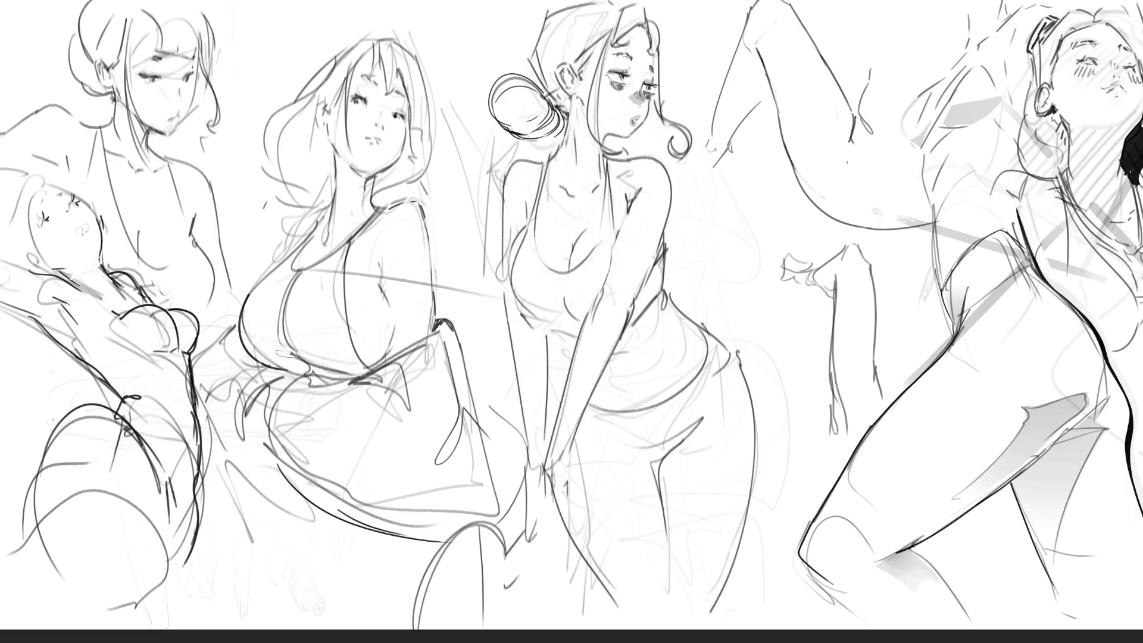
drag(558, 67, 592, 88)
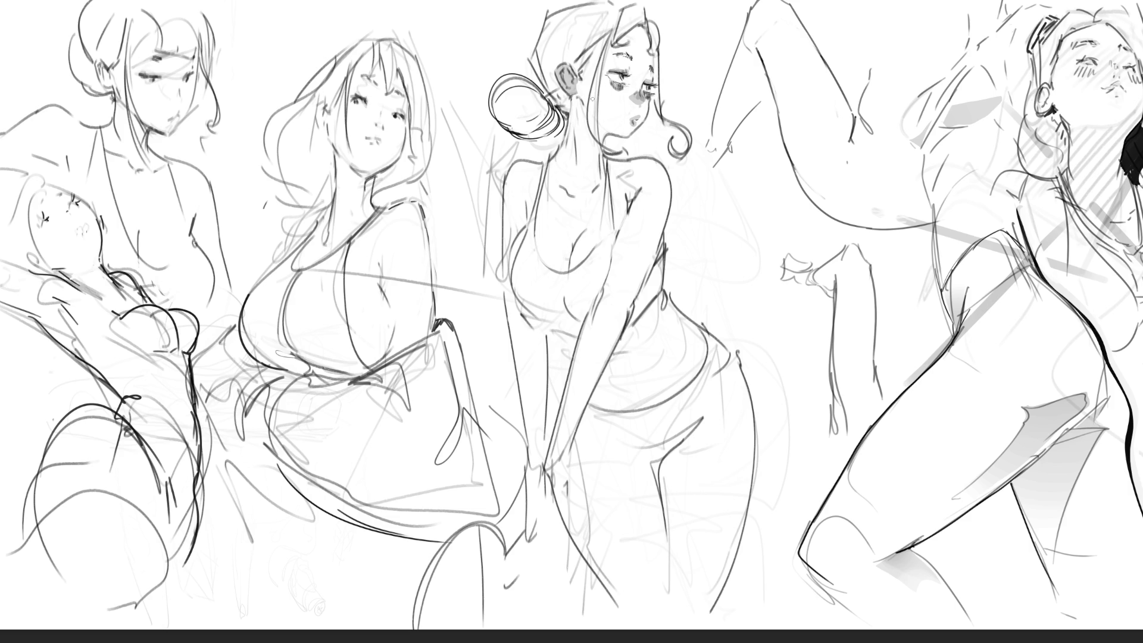
Step: Draw thin pencil strokes down the middle figure's neck, then add a larger straight stroke near the shoulder
drag(586, 125, 592, 145)
drag(584, 98, 587, 143)
key(bracketright)
key(bracketright)
key(bracketright)
shift+click(418, 289)
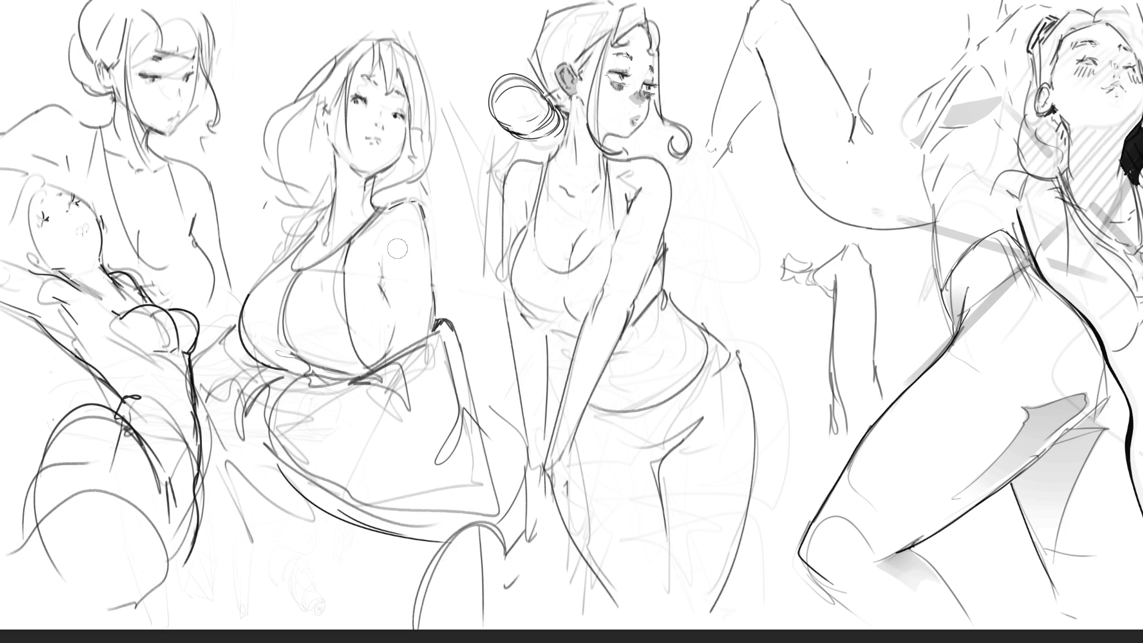
Step: Redraw the second figure's hair as a wavy loop ending in a small curl, undoing stray strokes
drag(429, 133, 415, 179)
key(ctrl+z)
key(ctrl+z)
key(ctrl+z)
key(ctrl+z)
drag(429, 136, 443, 207)
key(ctrl+z)
drag(433, 156, 428, 218)
drag(429, 222, 440, 222)
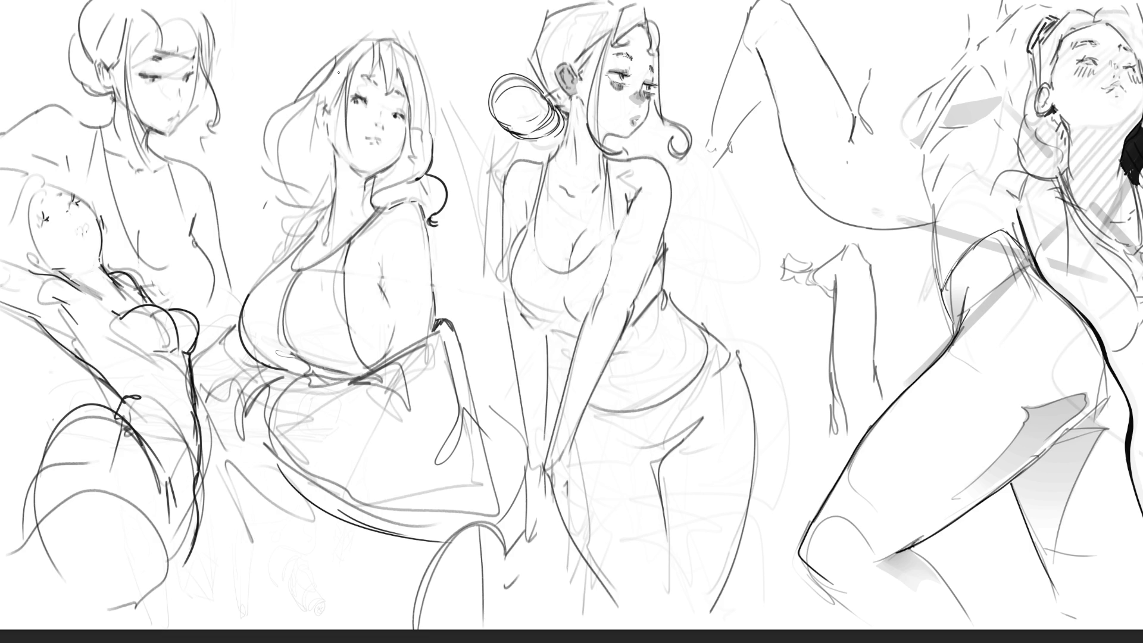
mouse_move(354, 47)
mouse_down()
mouse_move(277, 111)
mouse_move(285, 183)
mouse_move(306, 206)
mouse_move(291, 220)
mouse_move(314, 216)
mouse_move(307, 237)
mouse_move(321, 208)
mouse_up()
key(ctrl+z)
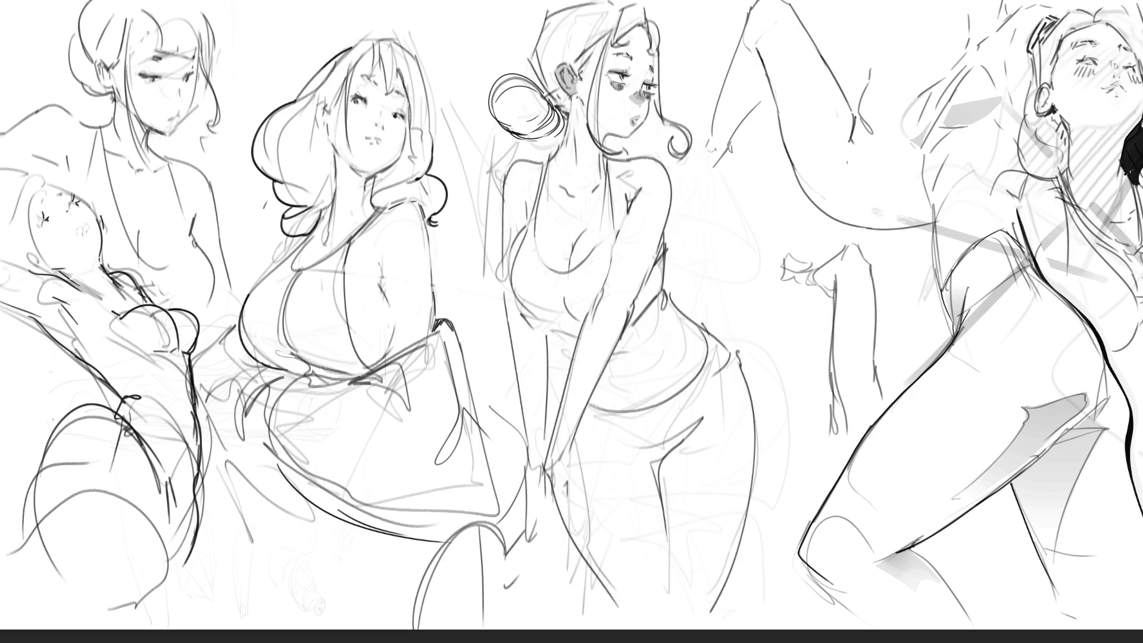
Step: Try several hair strands on the top-left figure and undo them all
mouse_move(131, 47)
mouse_down()
mouse_move(143, 24)
mouse_move(131, 76)
mouse_up()
key(ctrl+z)
drag(141, 17, 126, 83)
key(ctrl+z)
mouse_move(142, 17)
mouse_down()
mouse_move(125, 83)
mouse_move(147, 25)
mouse_up()
key(ctrl+z)
key(ctrl+z)
drag(159, 46, 145, 13)
key(ctrl+z)
Step: Add a short dark ink stroke along the middle figure's inner leg
mouse_move(659, 466)
mouse_down()
mouse_move(655, 487)
mouse_move(662, 462)
mouse_move(653, 471)
mouse_up()
key(ctrl+z)
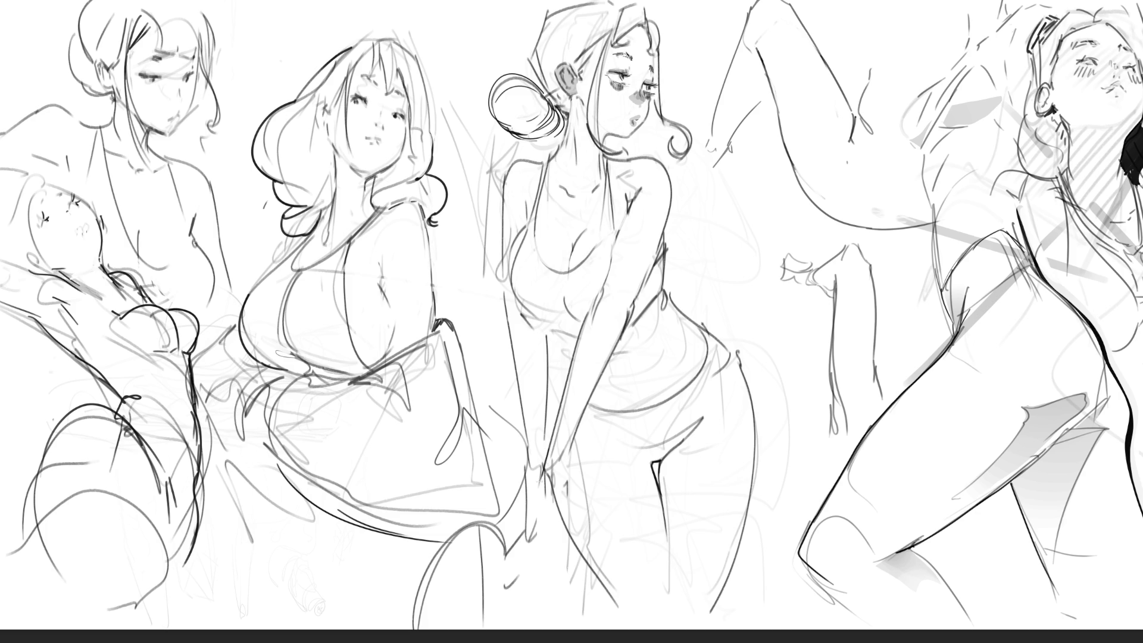
Step: Sketch the middle figure's fingers and hand-to-hip lines, removing the hatching below the hand
drag(539, 497, 541, 541)
mouse_move(570, 446)
mouse_down()
mouse_move(577, 498)
mouse_move(550, 550)
mouse_move(571, 531)
mouse_up()
mouse_move(571, 532)
mouse_down()
mouse_move(518, 530)
mouse_move(547, 562)
mouse_move(503, 548)
mouse_move(506, 580)
mouse_up()
drag(538, 546, 515, 571)
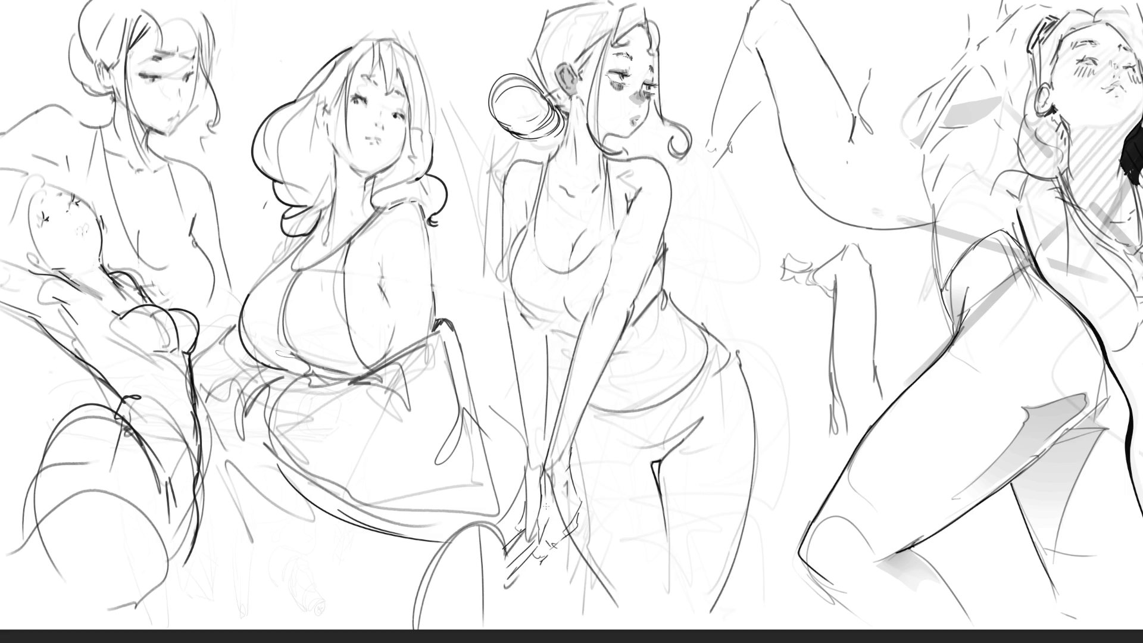
key(ctrl+z)
key(ctrl+z)
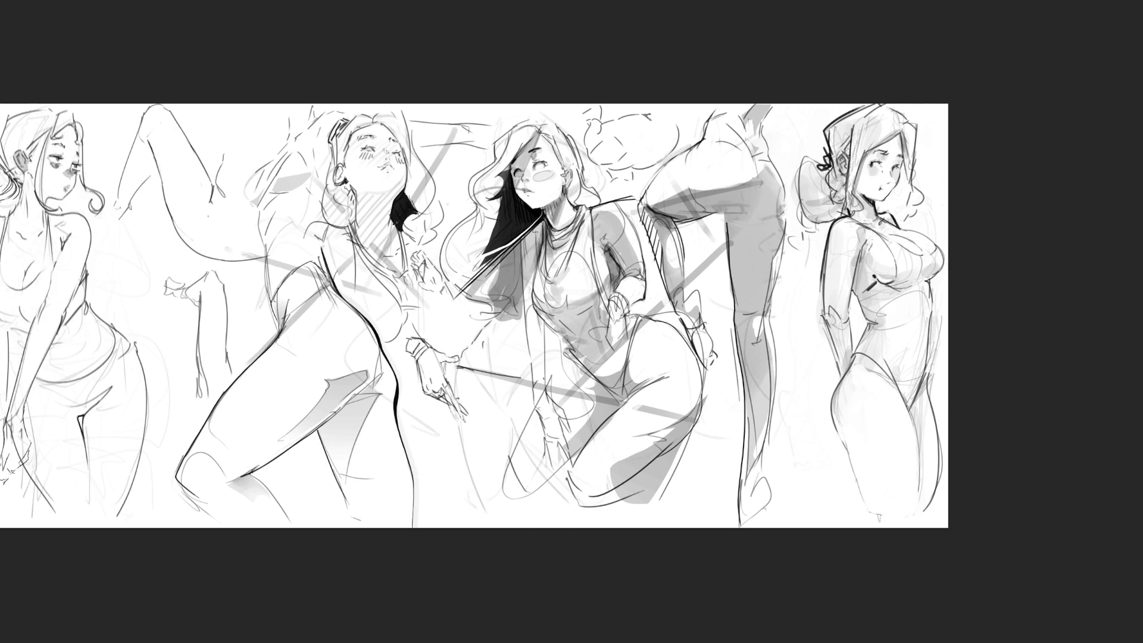
Step: Stretch the sheet's right side with Free Transform, then marquee-select a full-height strip around the rightmost figure
key(ctrl+t)
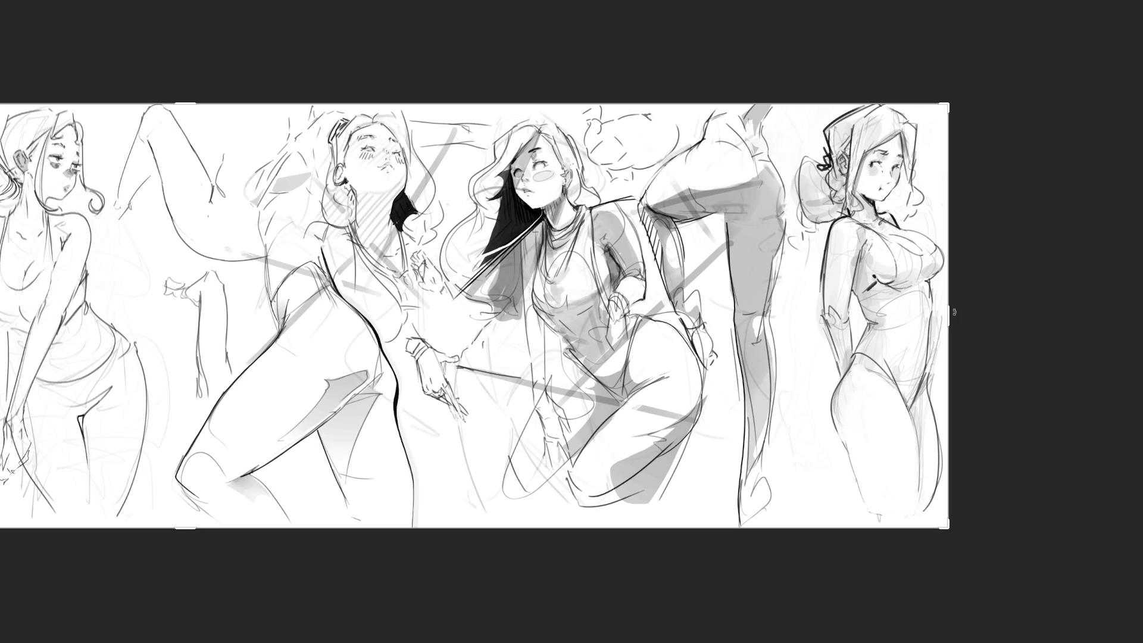
drag(962, 317, 1033, 317)
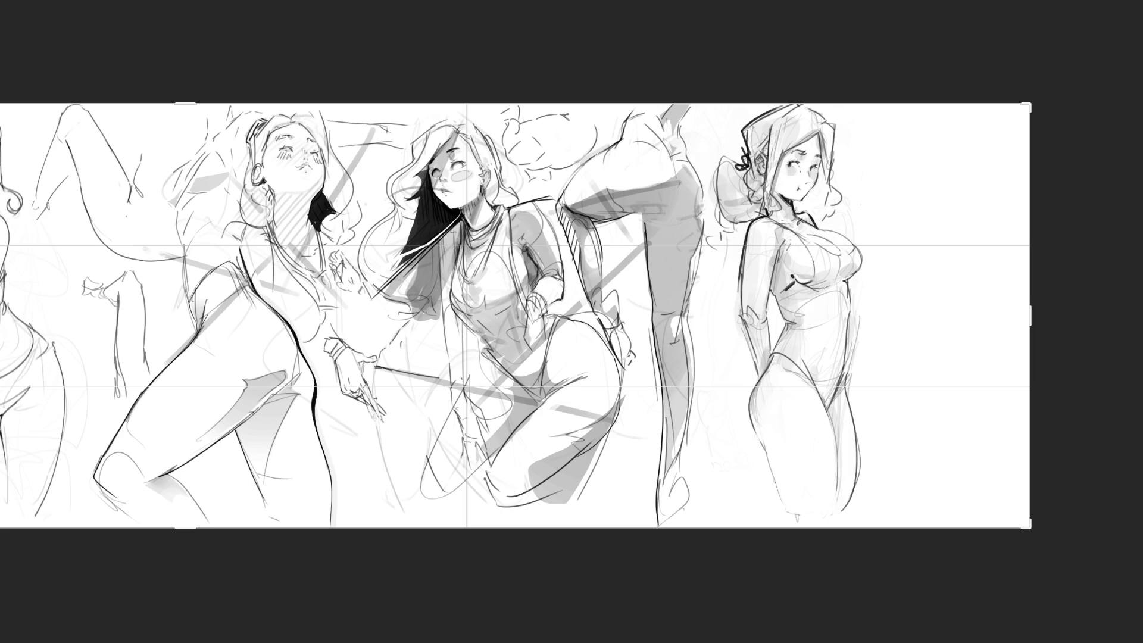
key(Return)
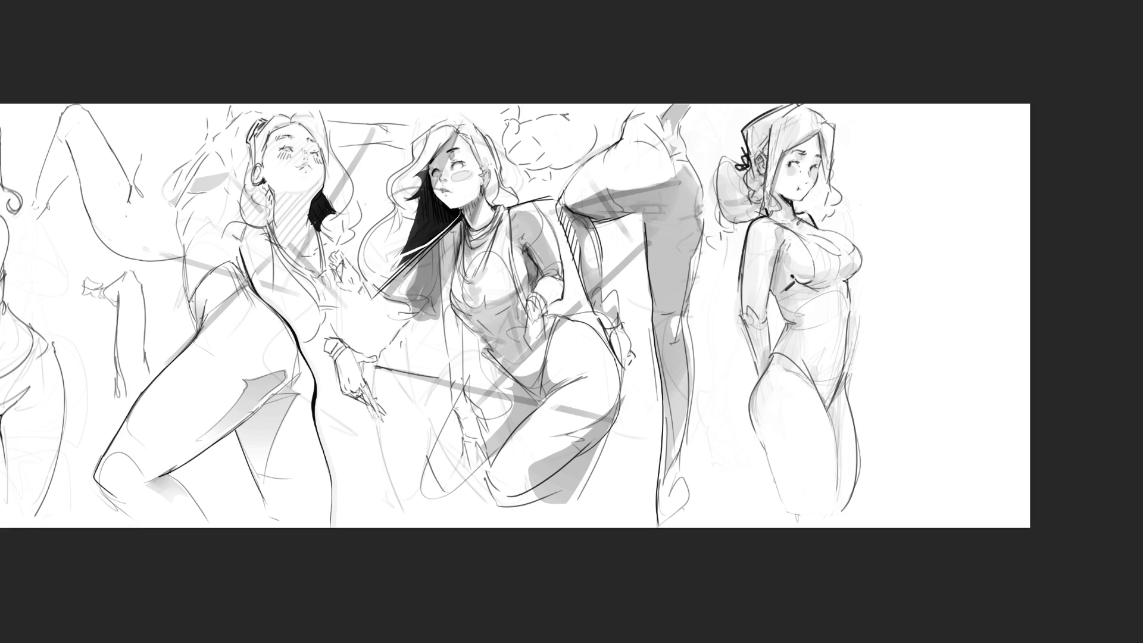
mouse_move(945, 86)
mouse_down()
mouse_move(929, 309)
mouse_move(722, 582)
mouse_move(700, 576)
mouse_up()
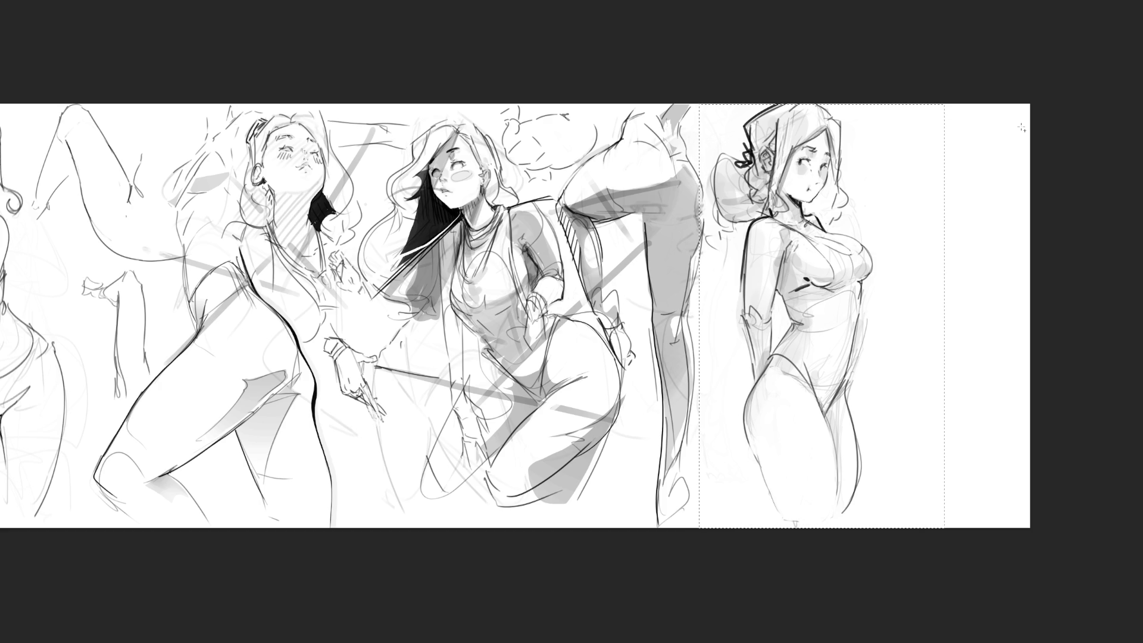
Step: Deselect, then lighten the rightmost figure's chest shading and darken her chest outline
key(ctrl+d)
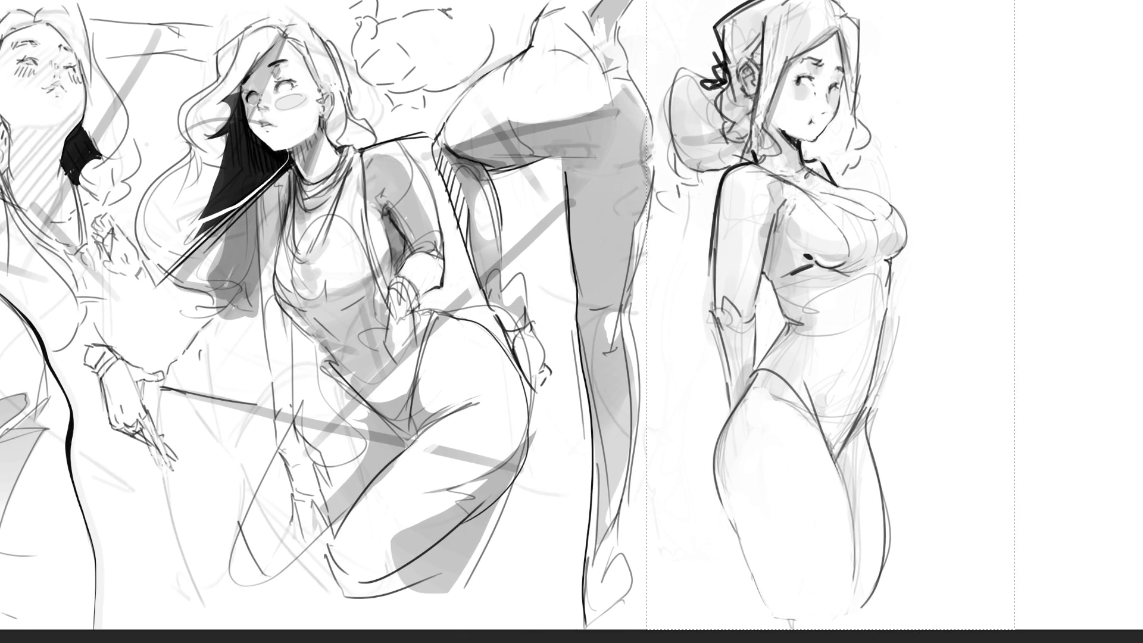
key(ctrl+d)
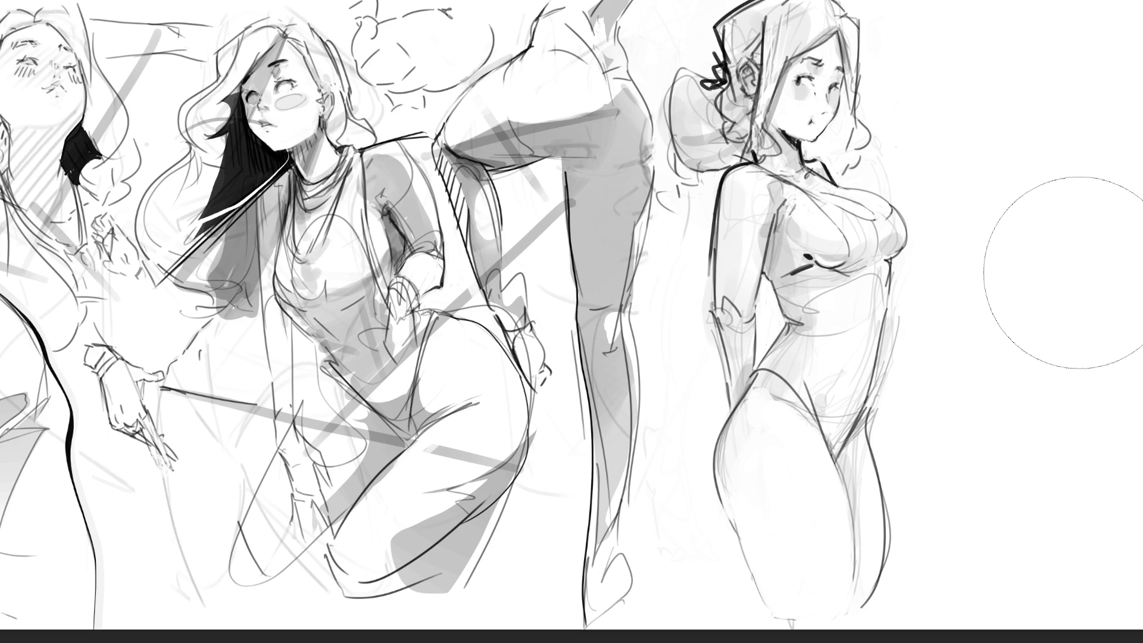
key(m)
key(b)
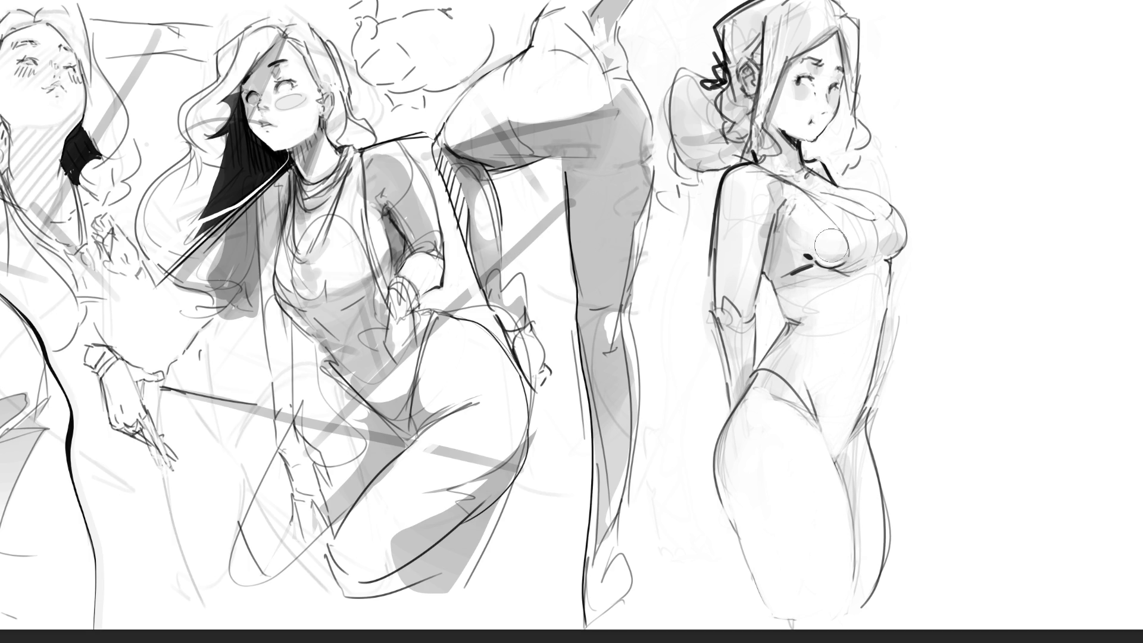
drag(801, 235, 794, 223)
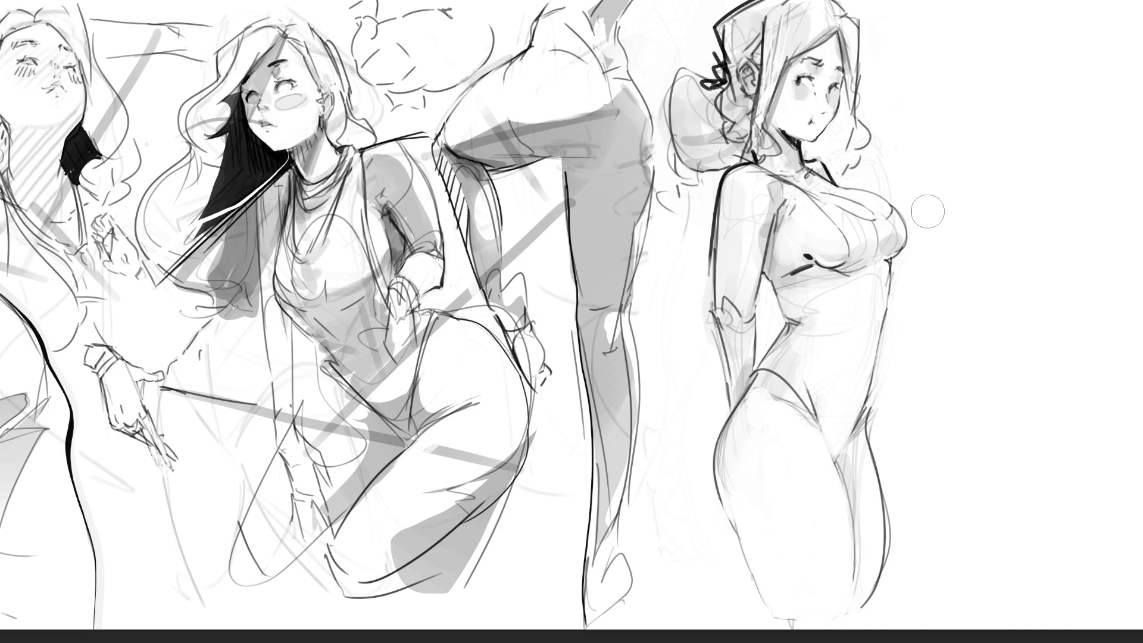
mouse_move(902, 230)
mouse_down()
mouse_move(903, 256)
mouse_move(855, 262)
mouse_up()
mouse_move(818, 211)
mouse_down()
mouse_move(863, 191)
mouse_move(828, 250)
mouse_move(893, 209)
mouse_move(845, 280)
mouse_move(870, 295)
mouse_up()
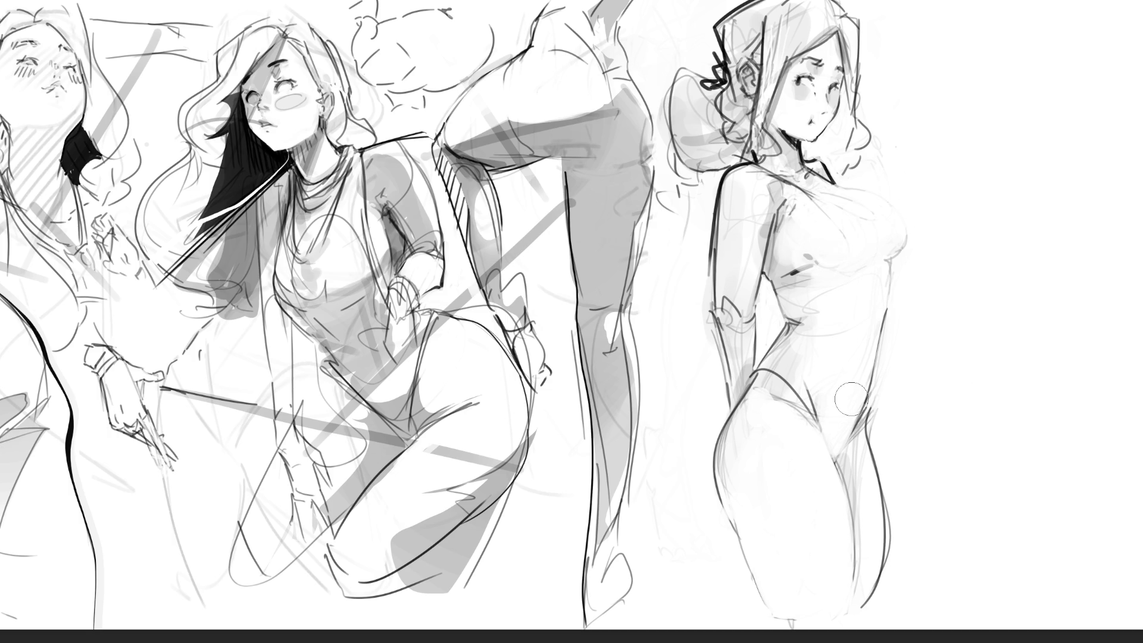
Step: Paint out the rightmost figure's breast contours, then draw a thinner diagonal strap across her shoulder
drag(899, 257, 891, 235)
mouse_move(817, 248)
mouse_down()
mouse_move(819, 206)
mouse_move(891, 255)
mouse_move(797, 244)
mouse_move(804, 238)
mouse_move(812, 292)
mouse_move(842, 319)
mouse_up()
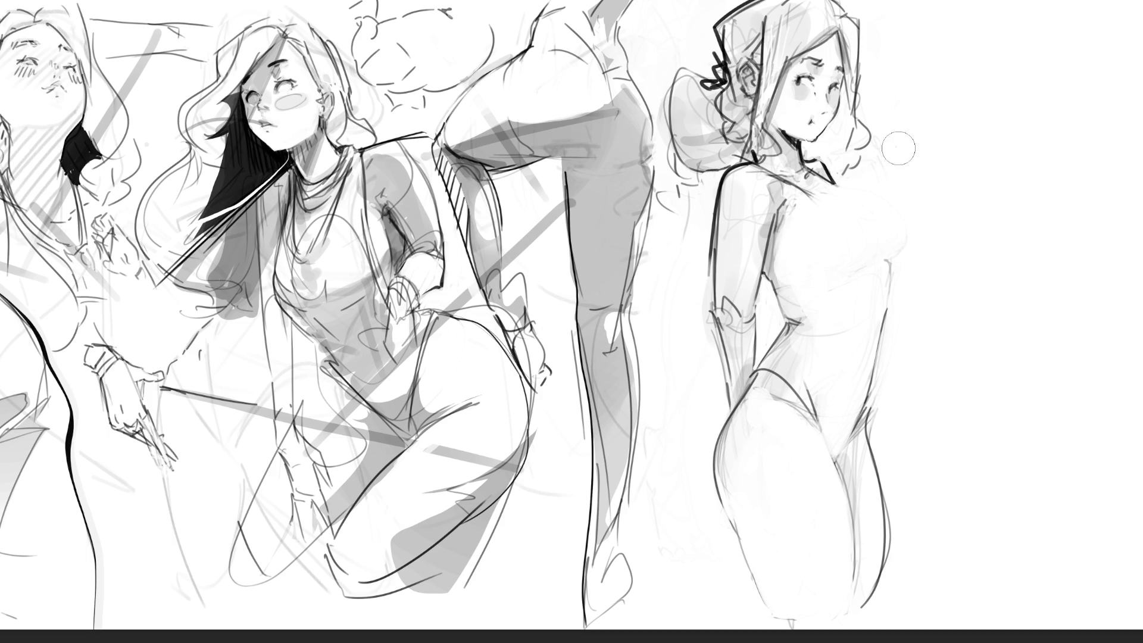
key([)
key([)
key([)
key([)
key([)
drag(765, 168, 824, 227)
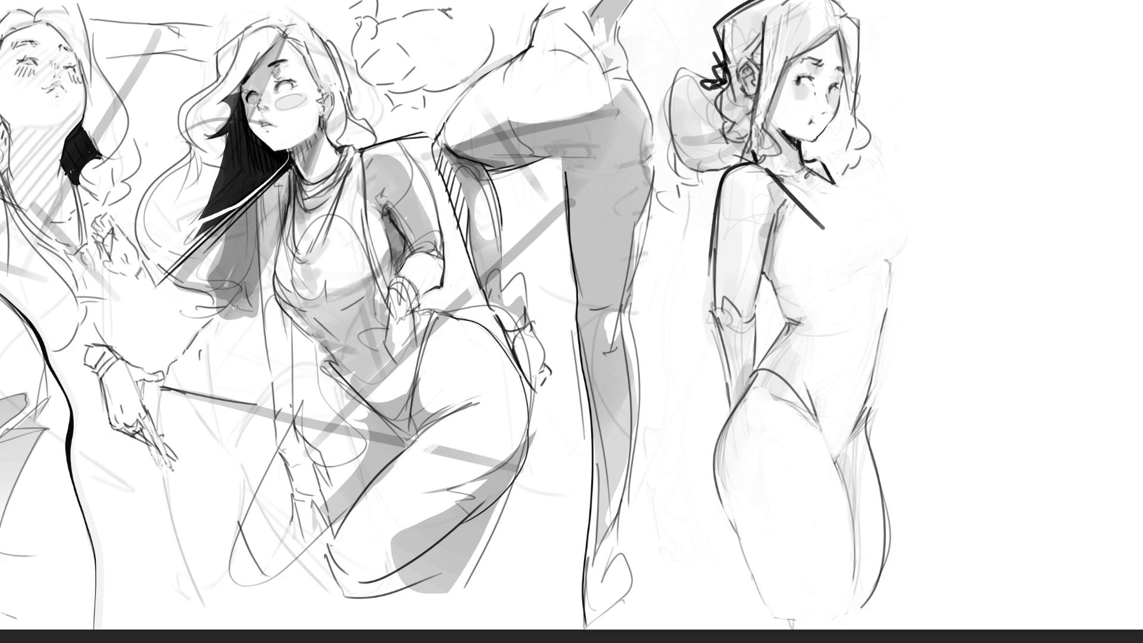
drag(826, 226, 862, 211)
Step: Draw the swimsuit's neckline strap, running it down across the torso
key(ctrl+z)
key(ctrl+z)
mouse_move(808, 169)
mouse_down()
mouse_move(861, 212)
mouse_move(887, 256)
mouse_up()
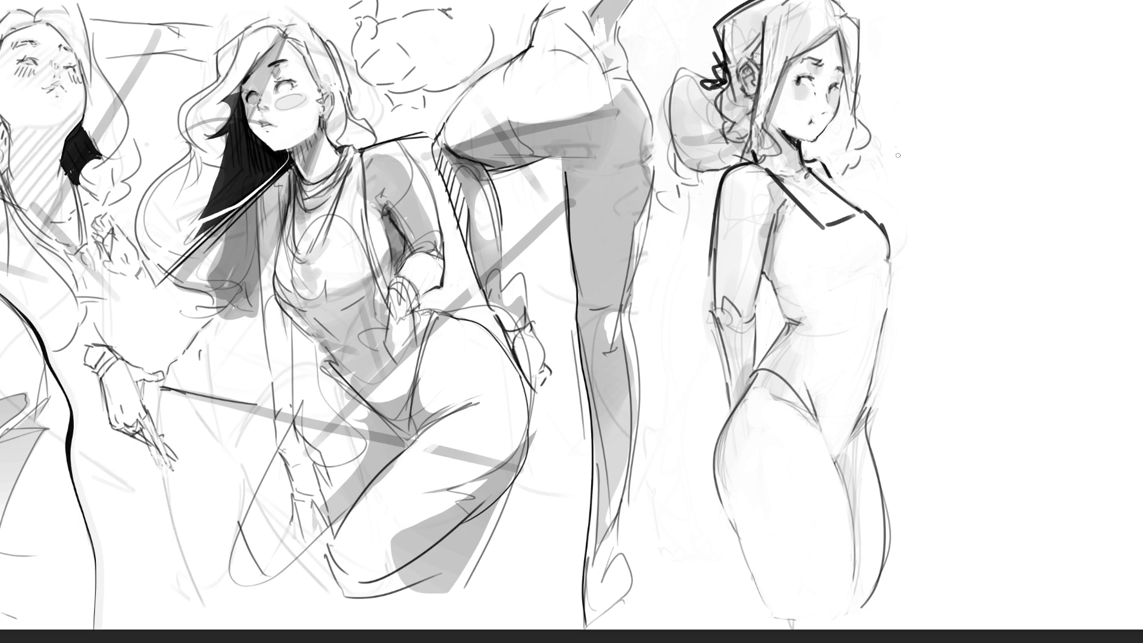
drag(822, 232, 793, 301)
Step: Rework the chest outline and draw the swimsuit's side edge along the arm, undoing rejected strokes
drag(885, 240, 888, 262)
drag(886, 265, 889, 310)
mouse_move(886, 266)
mouse_down()
mouse_move(894, 318)
mouse_move(881, 360)
mouse_up()
key(ctrl+z)
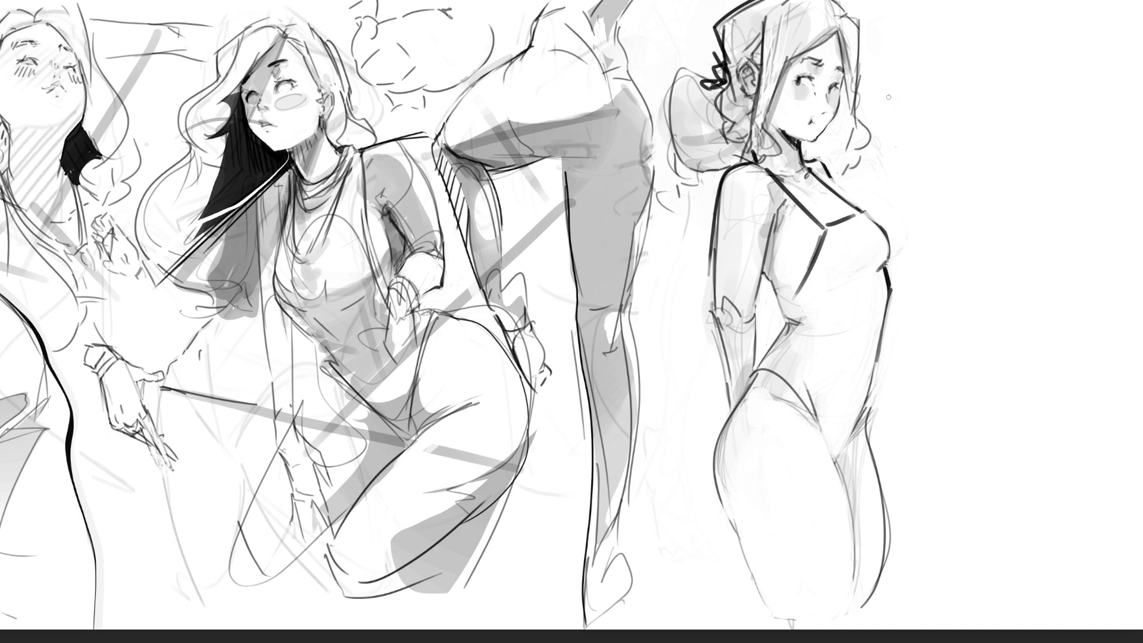
drag(795, 297, 781, 308)
drag(764, 274, 785, 309)
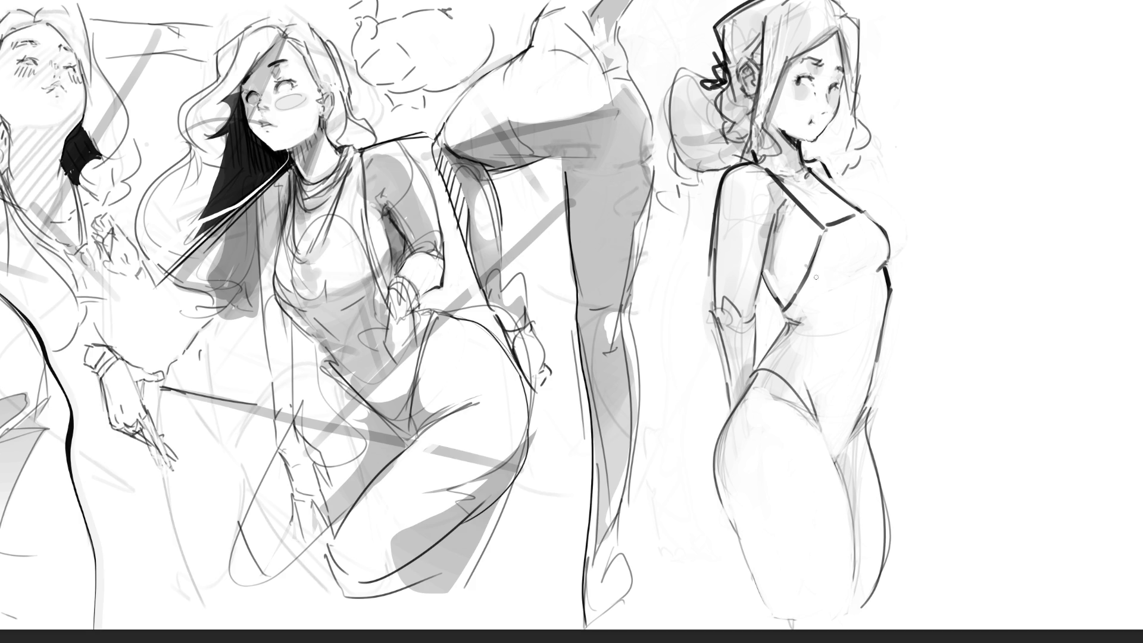
drag(873, 328, 858, 395)
key(ctrl+z)
key(ctrl+z)
key(ctrl+z)
Step: Touch up the waist and hip, then redraw a small mouth, a nose stroke and a thin line from the mouth
drag(804, 322, 830, 328)
mouse_move(772, 396)
mouse_down()
mouse_move(765, 381)
mouse_move(783, 393)
mouse_up()
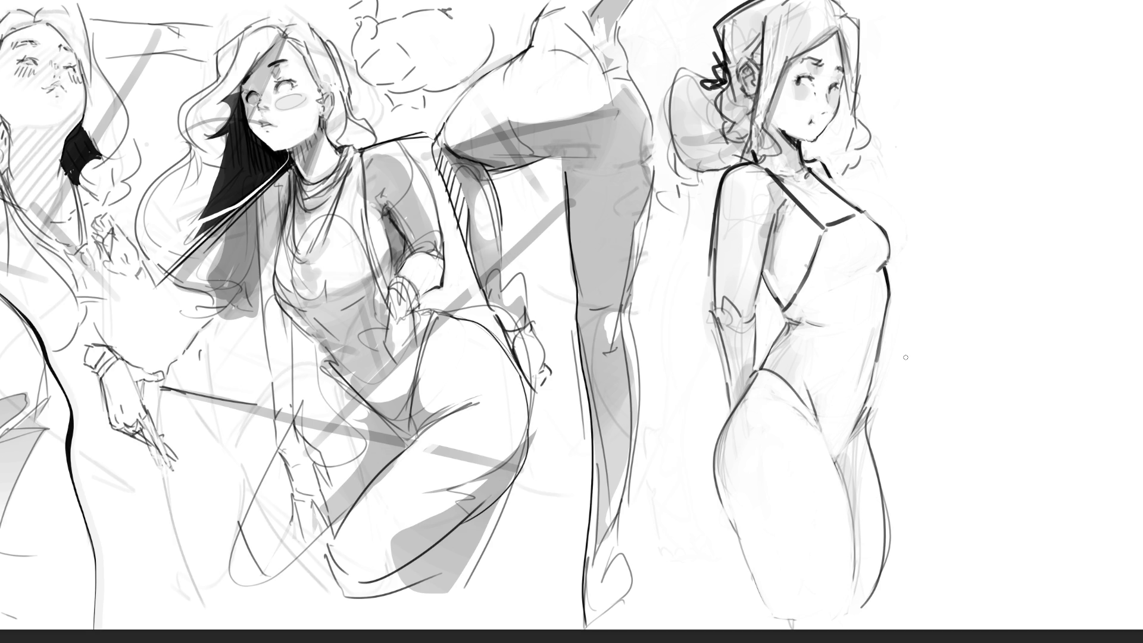
key(ctrl+z)
key(ctrl+z)
drag(829, 110, 825, 117)
drag(810, 95, 825, 102)
drag(839, 119, 892, 101)
Step: Stroke along the nose and cheek, then dab a small mark below the cheek with a larger brush
mouse_move(818, 105)
mouse_down()
mouse_move(824, 128)
mouse_move(808, 144)
mouse_up()
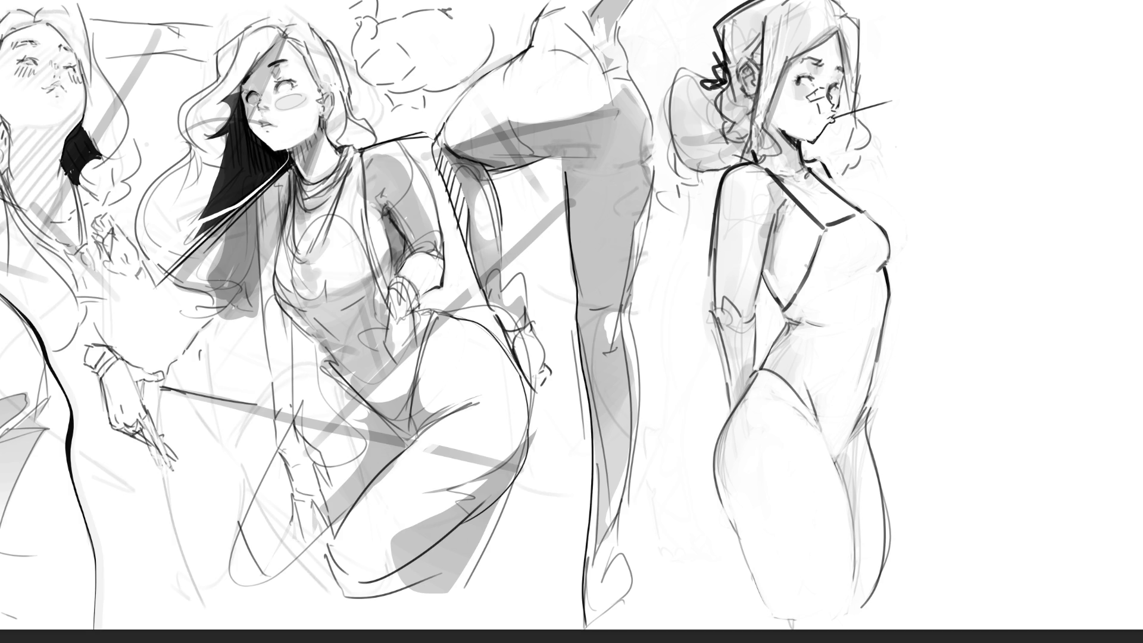
key(])
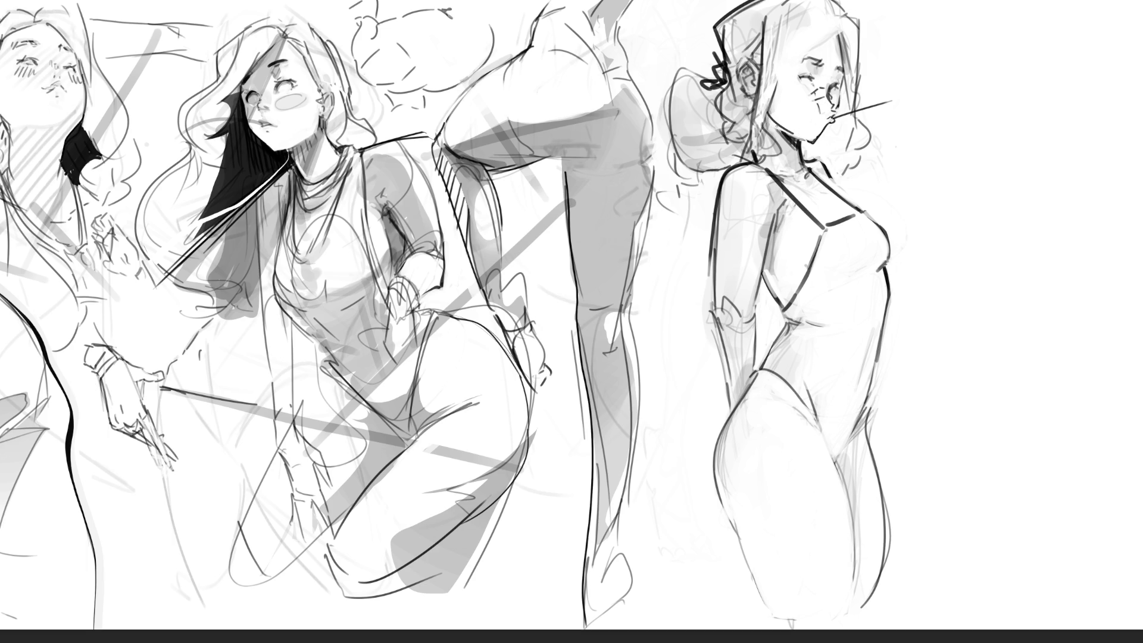
drag(801, 130, 804, 127)
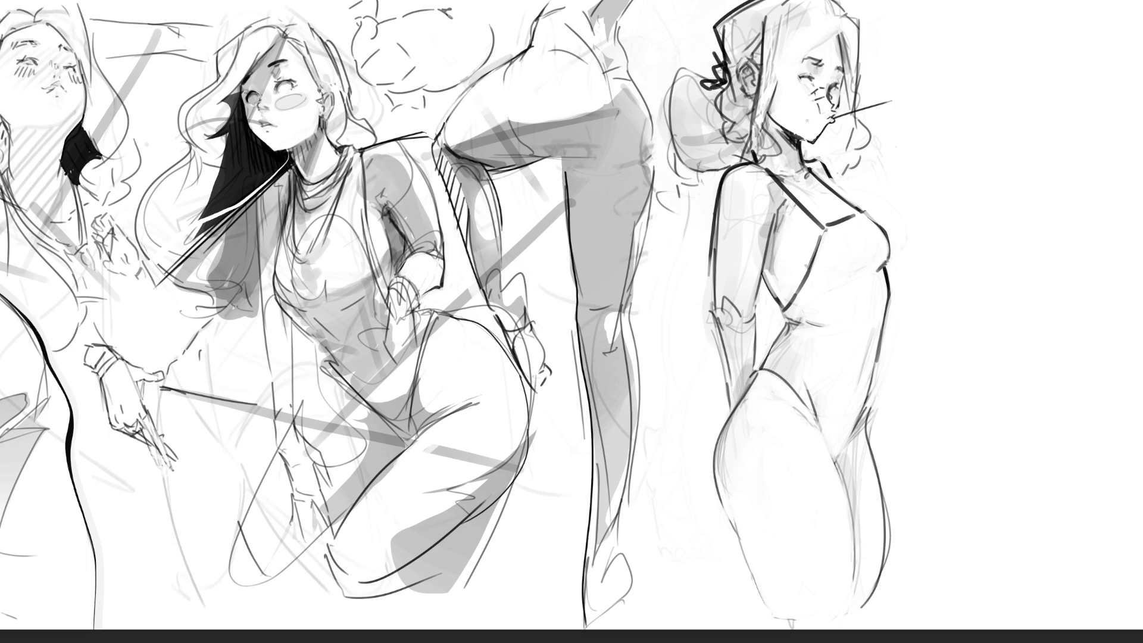